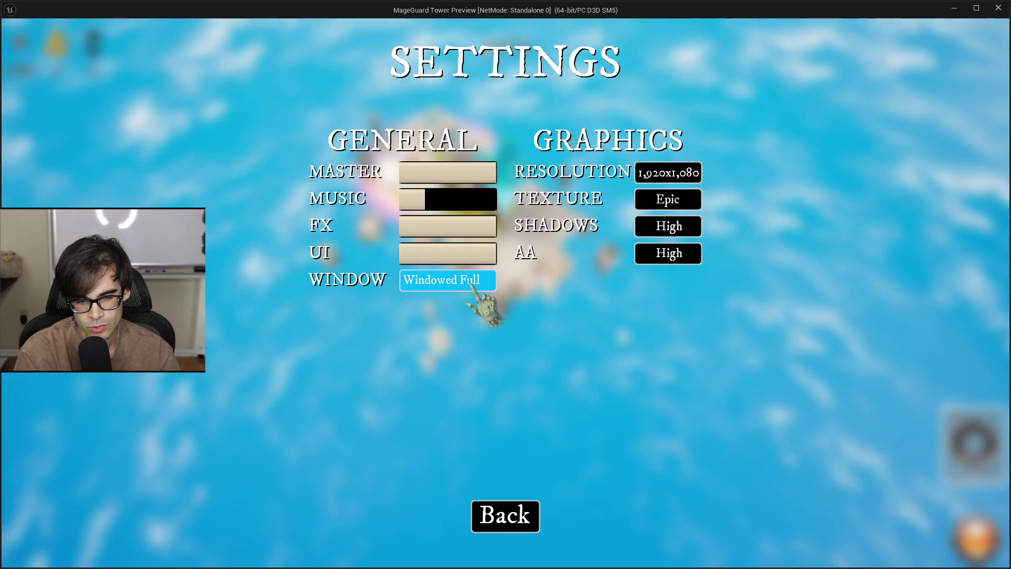
Step: Test the Window mode dropdown repeatedly, choosing Windowed each time
left_click(472, 283)
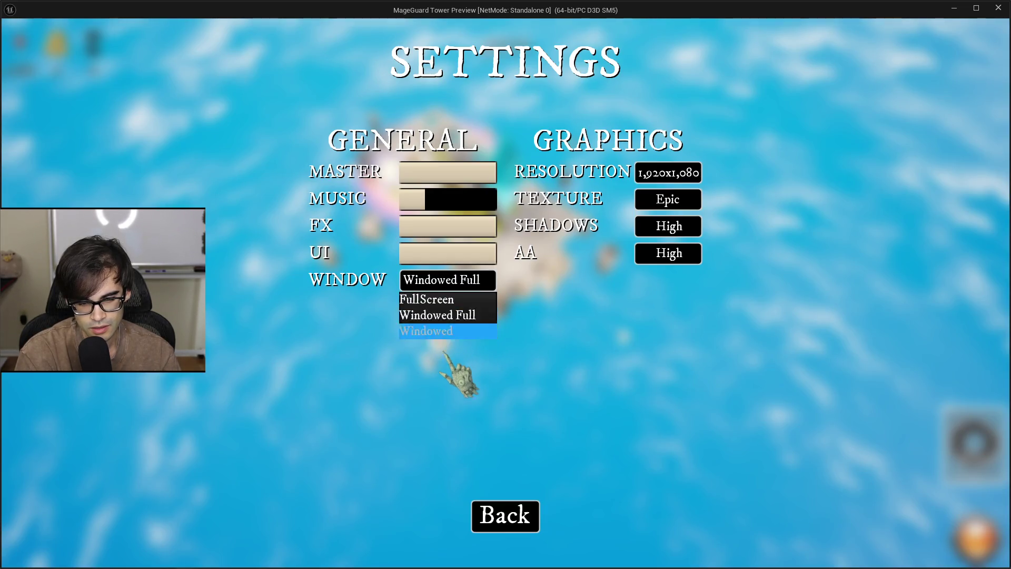
left_click(461, 330)
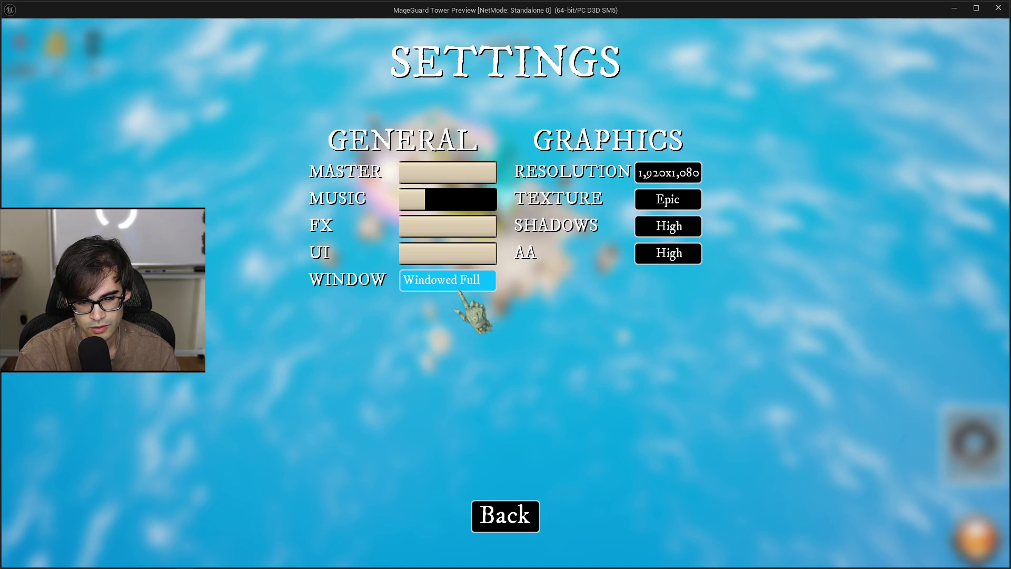
left_click(463, 284)
left_click(459, 331)
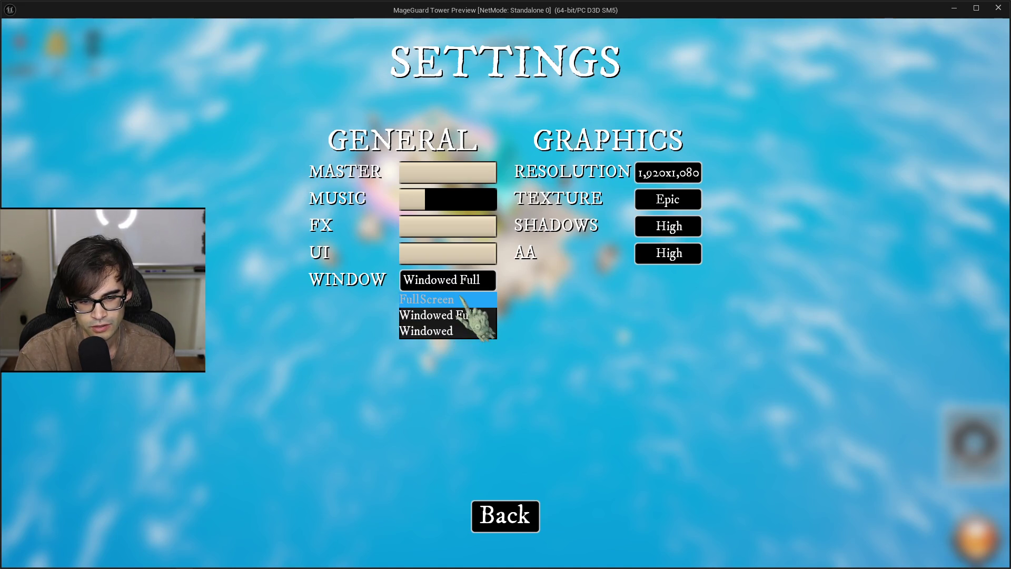
left_click(466, 287)
left_click(461, 331)
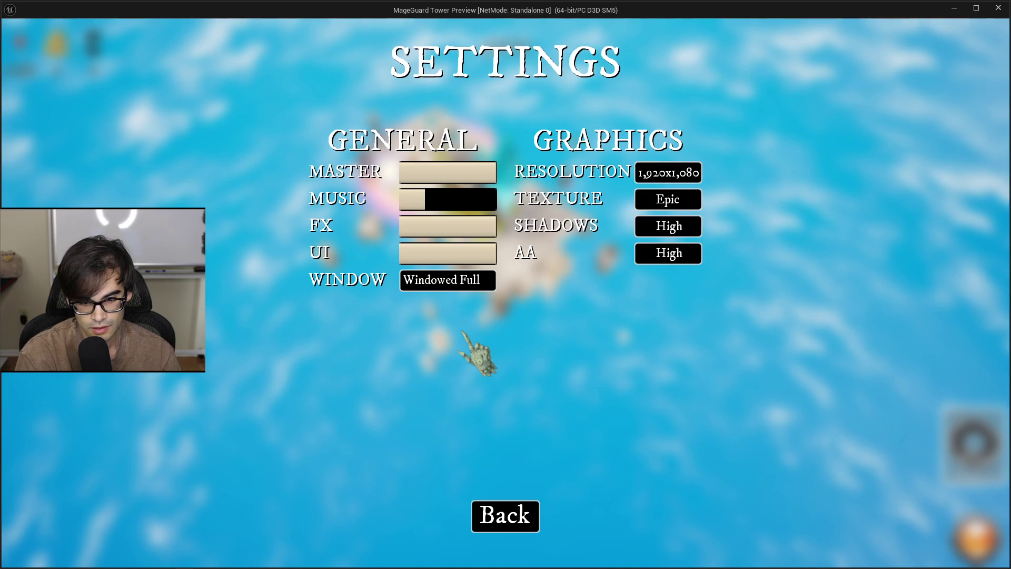
Step: Set Shadows quality and AA quality to High
left_click(675, 226)
left_click(649, 250)
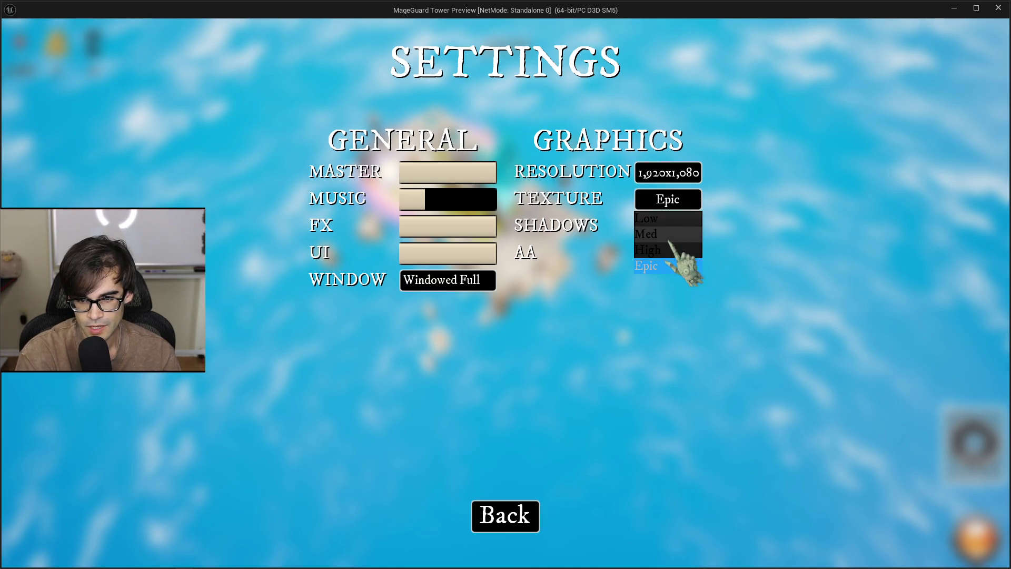
left_click(672, 252)
left_click(653, 272)
Step: Keep Texture quality at Epic and go back to the pause menu
left_click(672, 201)
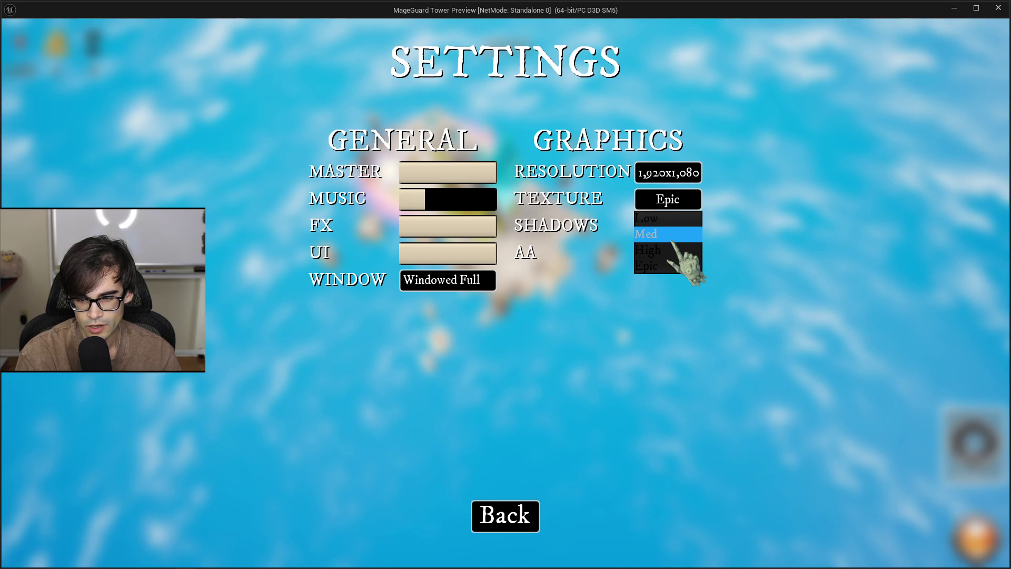
left_click(673, 242)
left_click(691, 207)
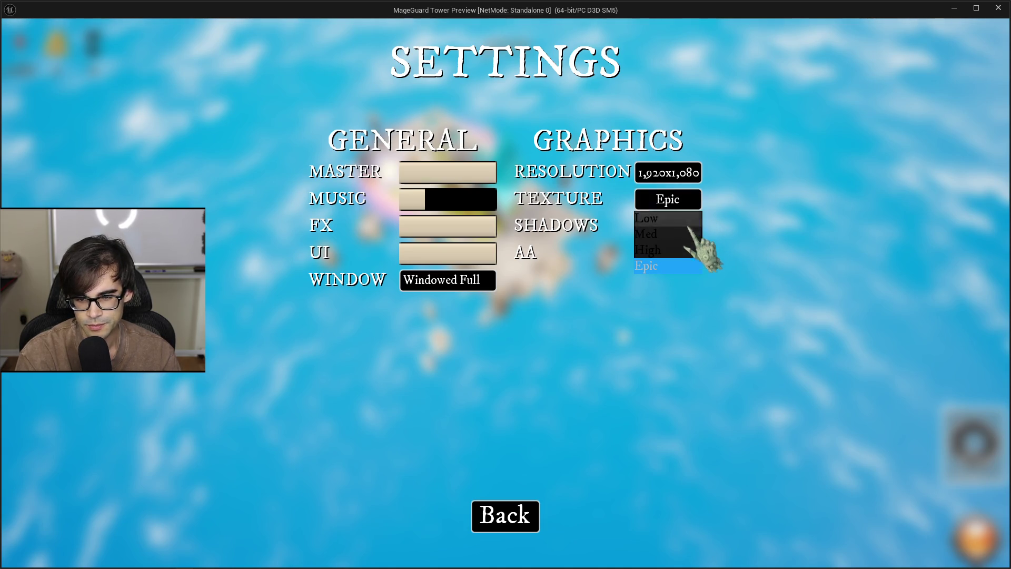
left_click(519, 508)
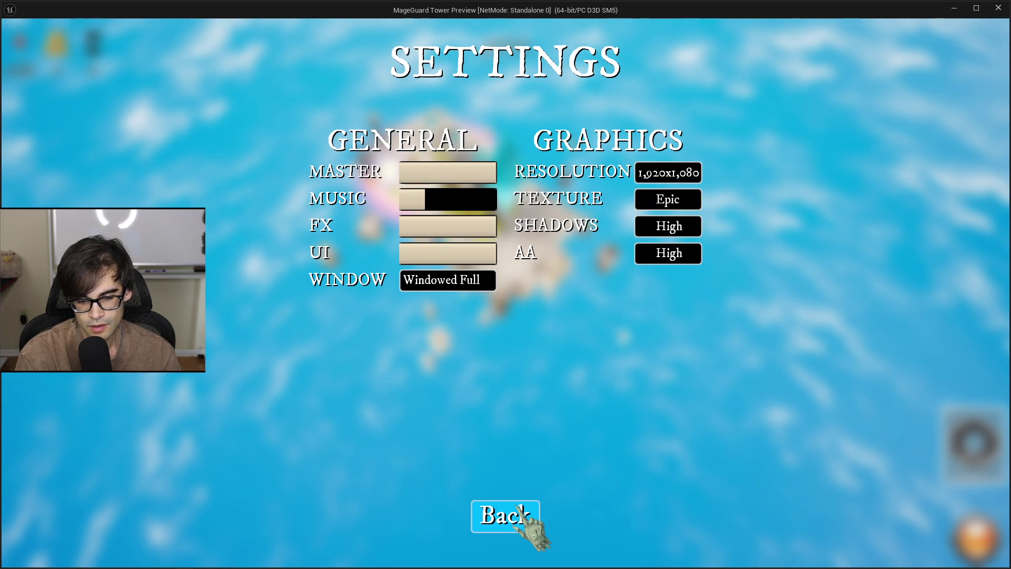
left_click(519, 507)
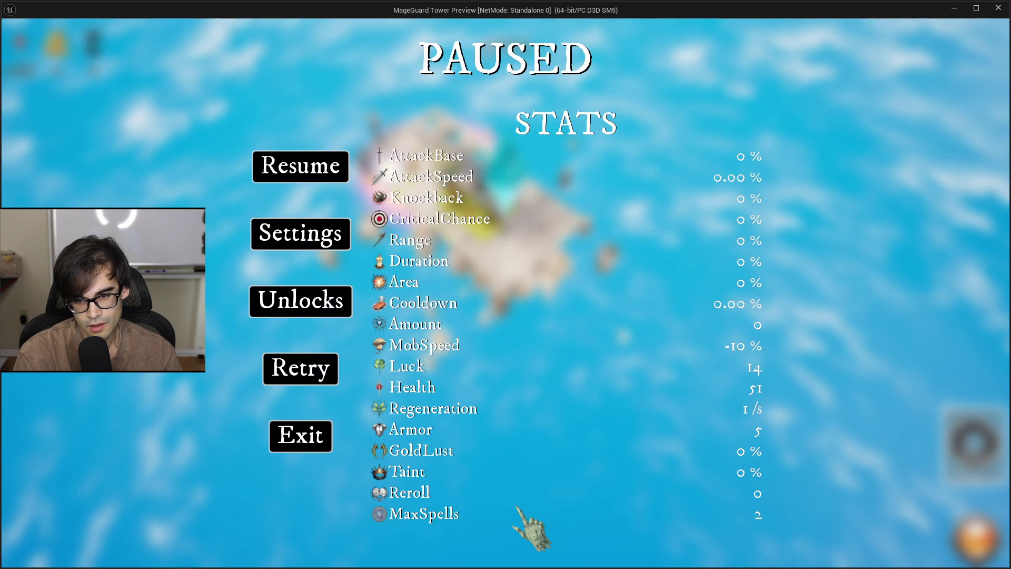
Step: Exit the game preview and close the pawn input mapping context tab
left_click(270, 420)
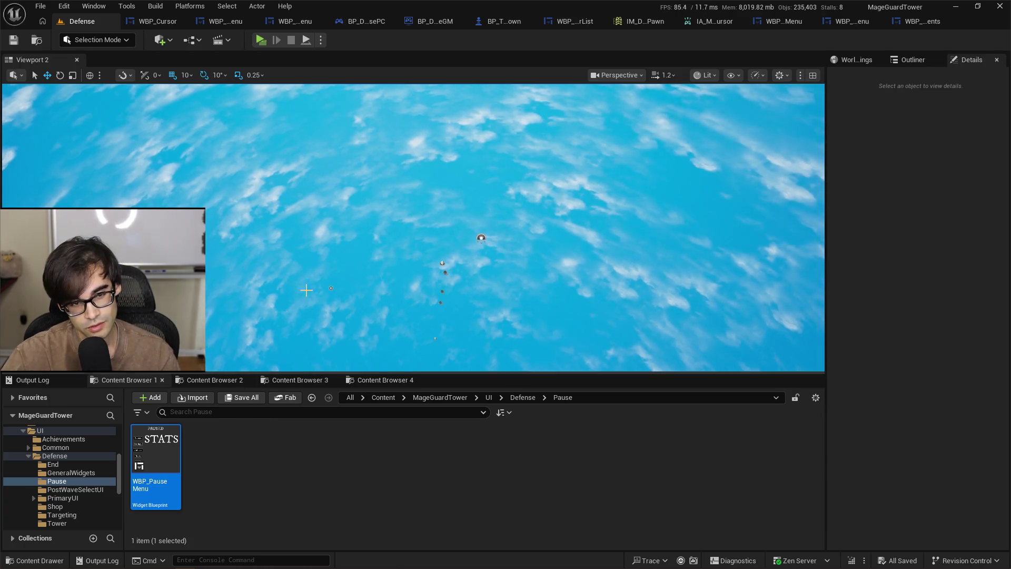
left_click(780, 22)
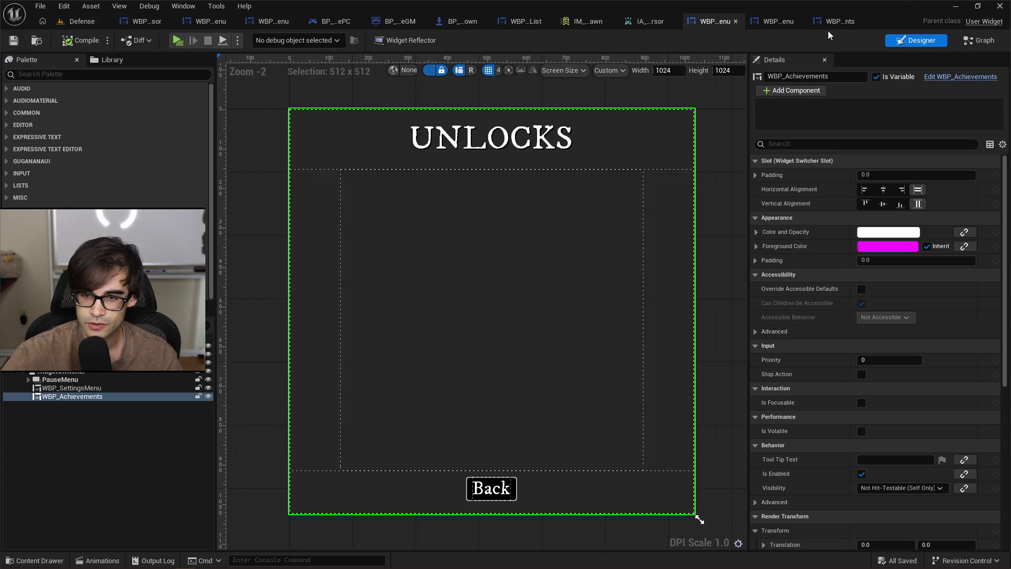
left_click(594, 20)
left_click(596, 21)
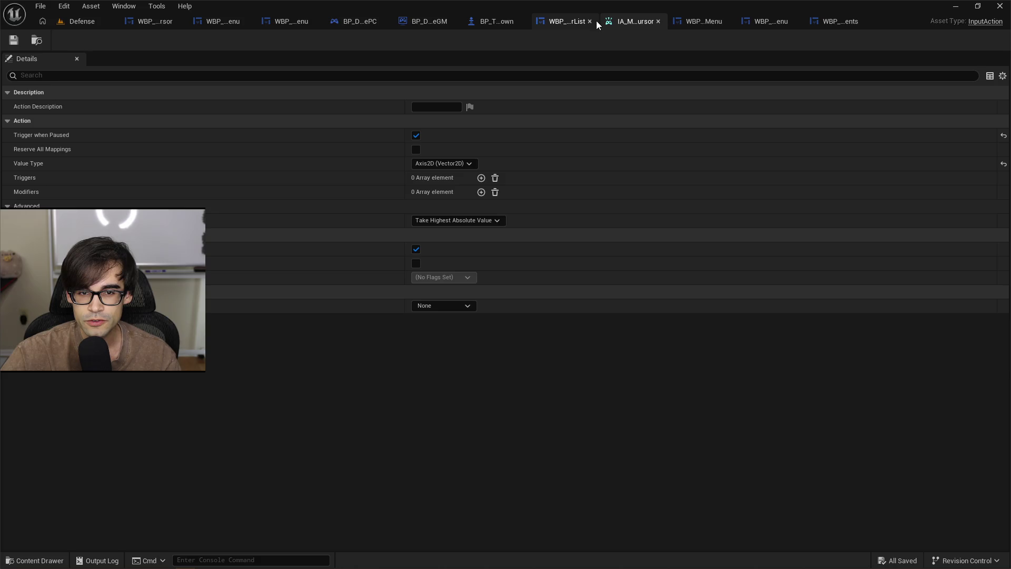
Step: Close the list widget, BP_TopDown, IA_MoveCursor and BP_DefenseGM tabs
left_click(568, 24)
left_click(586, 22)
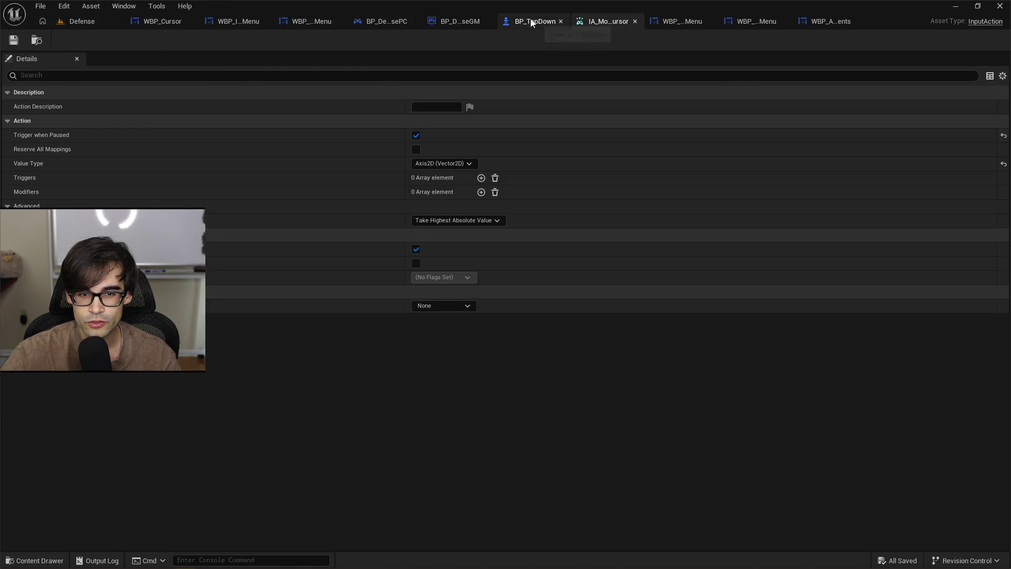
left_click(559, 22)
left_click(561, 22)
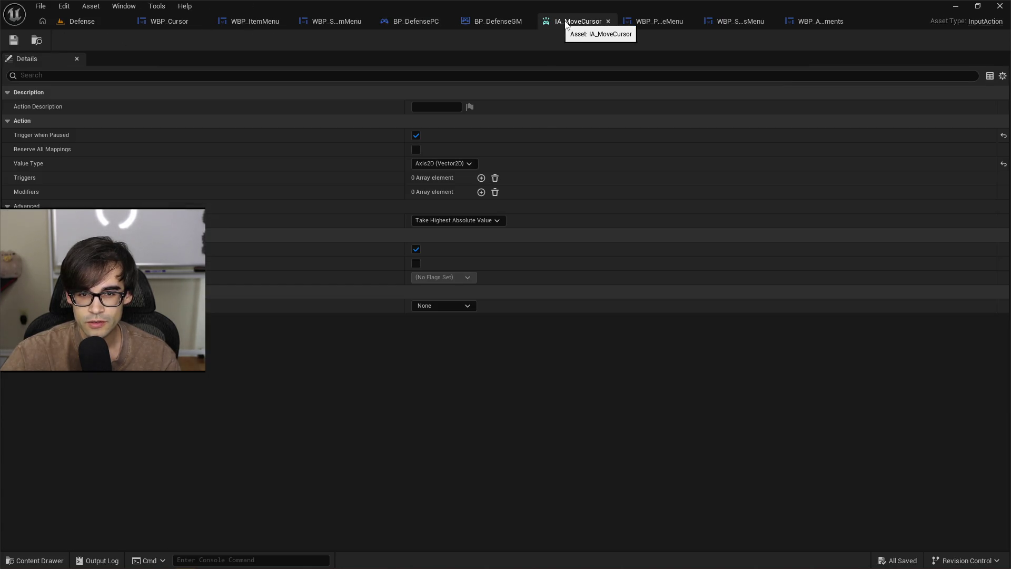
left_click(606, 21)
left_click(534, 23)
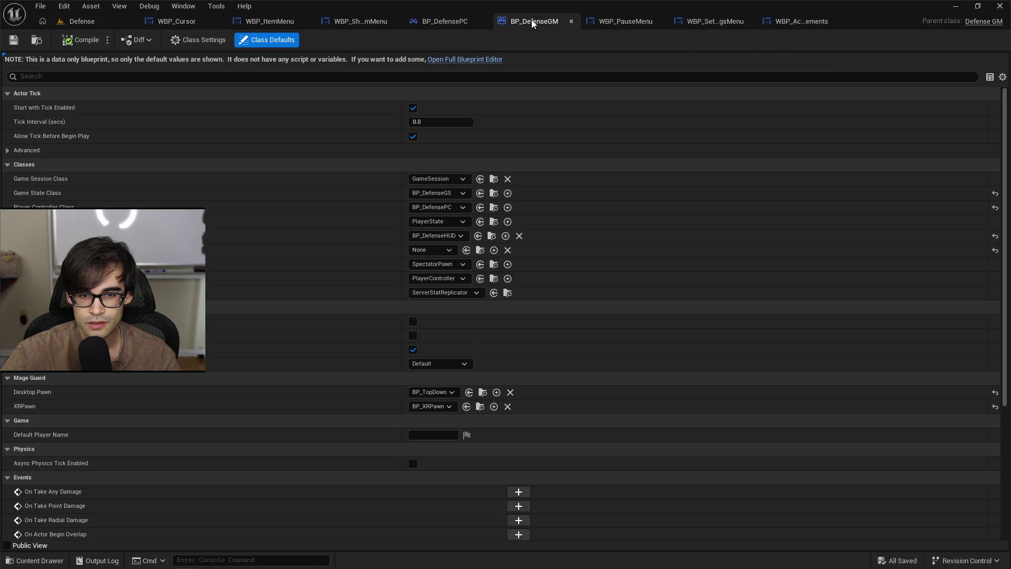
left_click(571, 21)
Step: Close BP_DefensePC and bring up the WBP_ShopItemMenu designer with the Fireball Tower I card
left_click(504, 21)
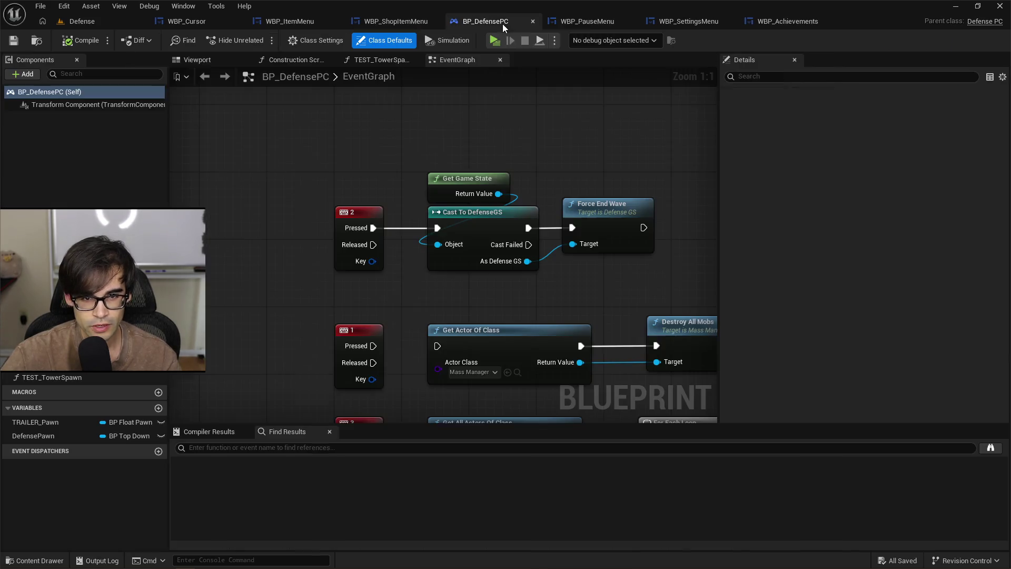
left_click(533, 21)
left_click(432, 21)
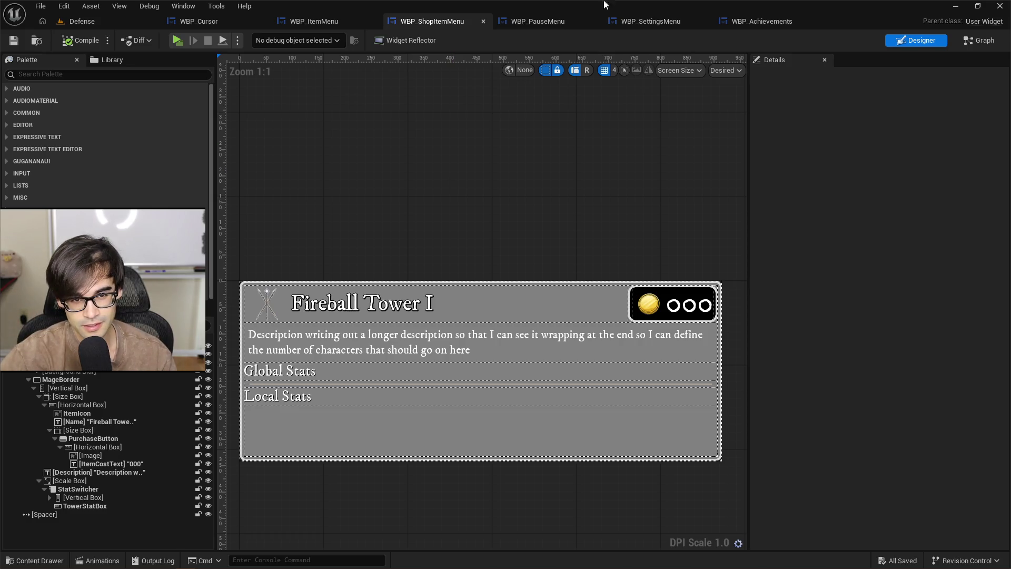
Step: Select WindowComboBox in WBP_SettingsMenu and view its event graph
left_click(536, 28)
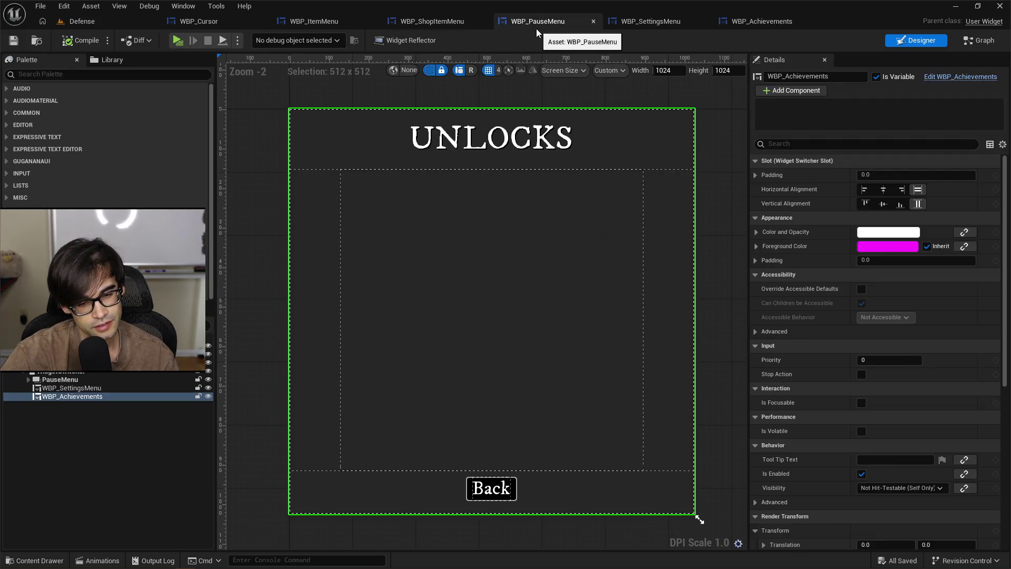
left_click(665, 25)
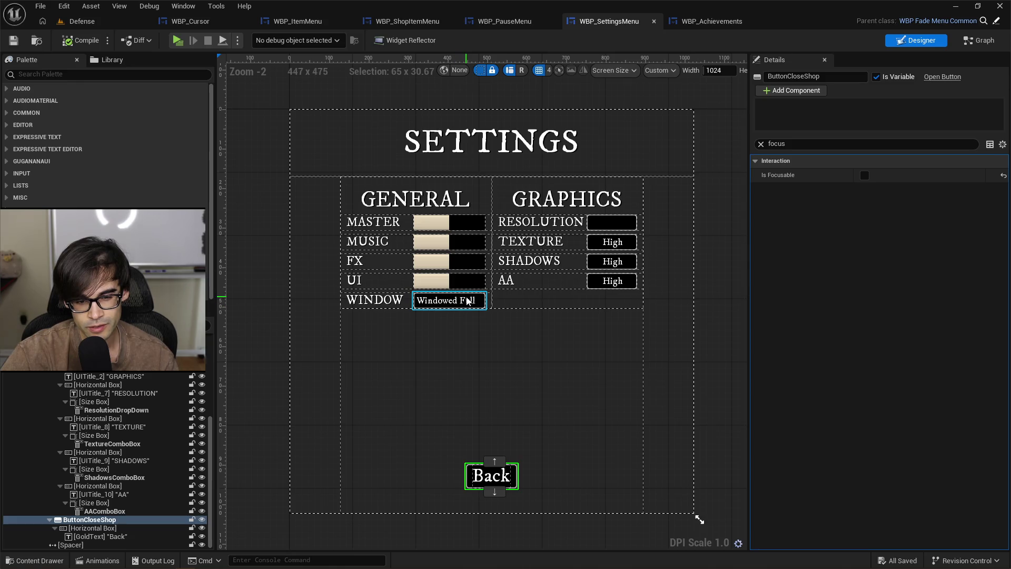
left_click(450, 301)
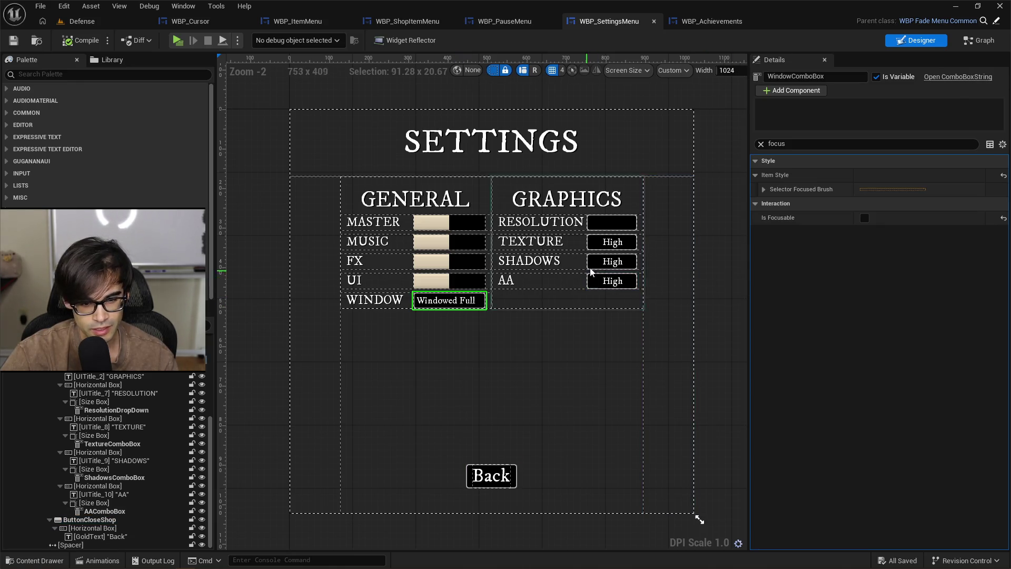
left_click(978, 41)
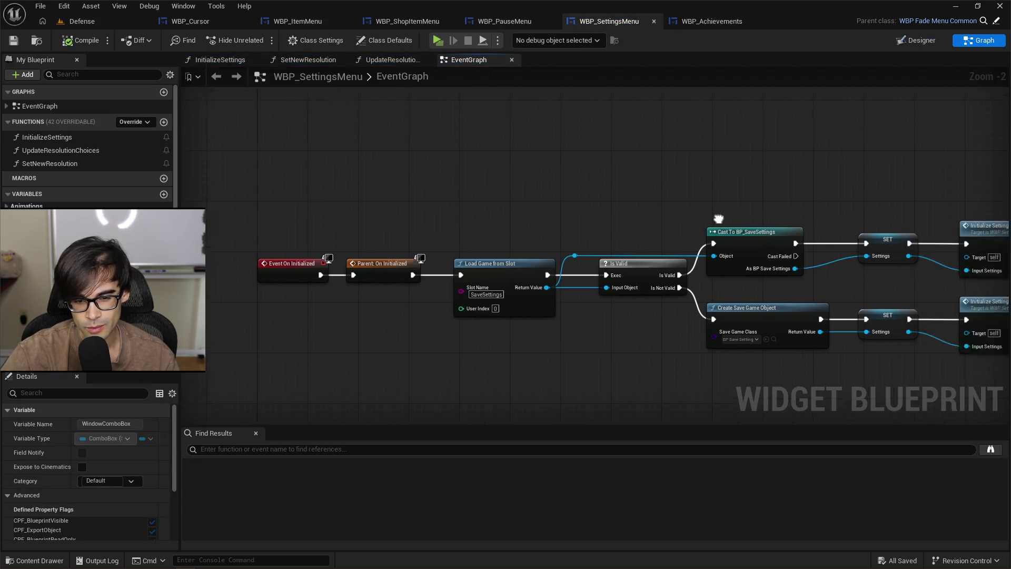
mouse_move(718, 219)
left_mouse_down()
mouse_move(619, 169)
mouse_move(751, 178)
left_mouse_up()
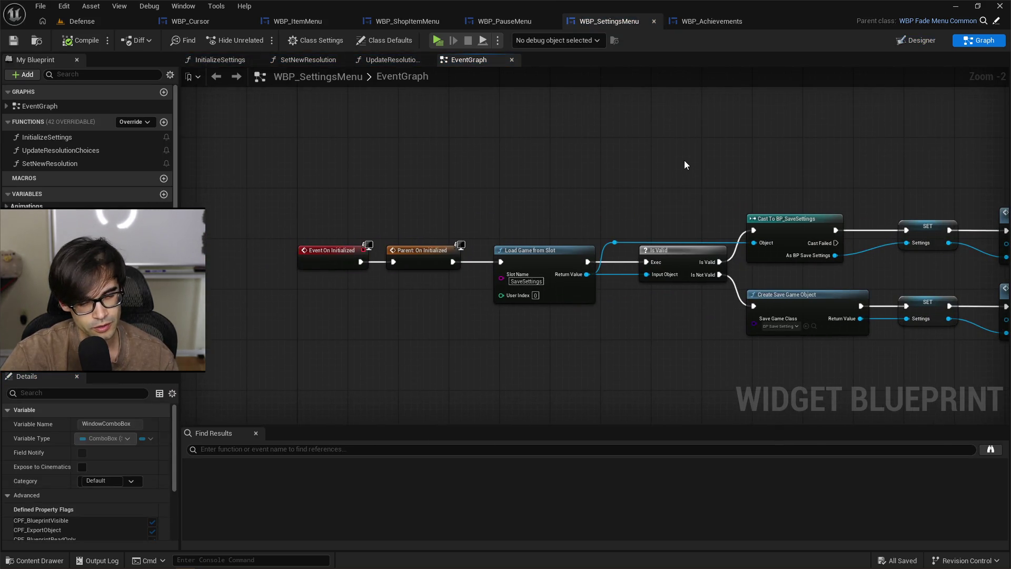
Step: Move through the tabs to the WBP_ItemMenu designer
left_click(505, 21)
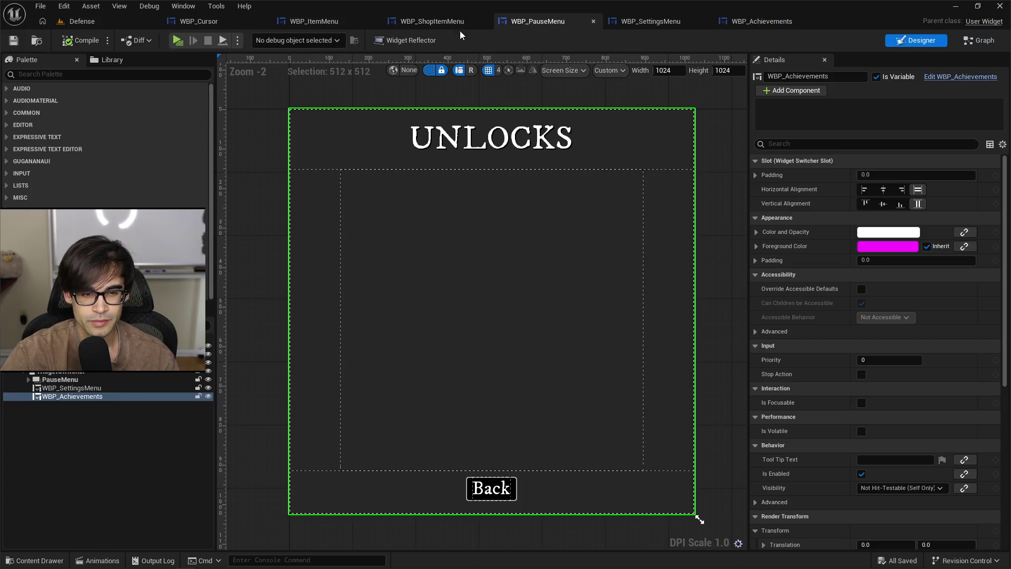
left_click(393, 21)
left_click(300, 21)
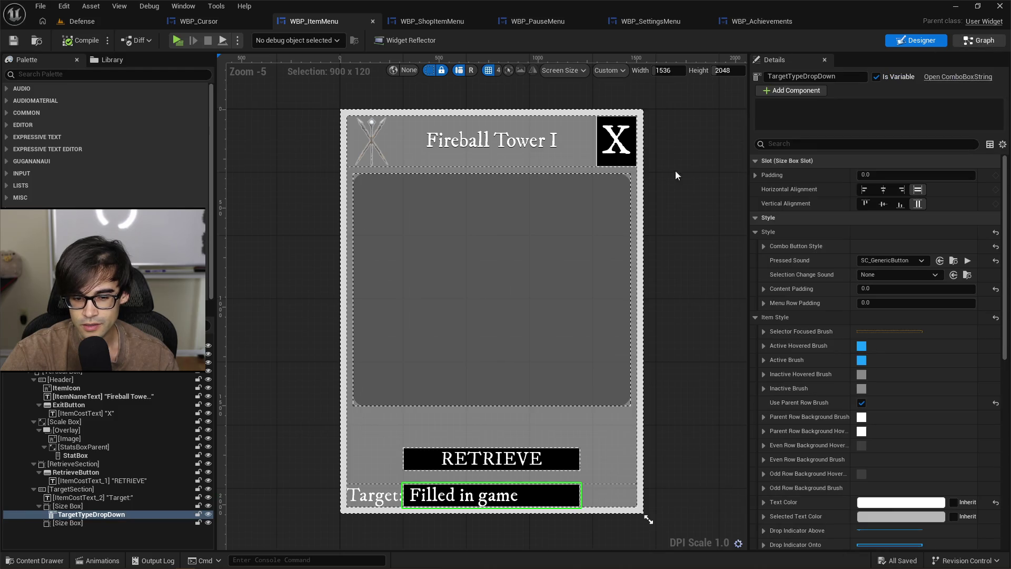
Step: Inspect the On Opening (TargetTypeDropDown) chain with Get Player Pawn, Cast To TopDown and Hide Cursor
scroll(542, 279, "up", 3)
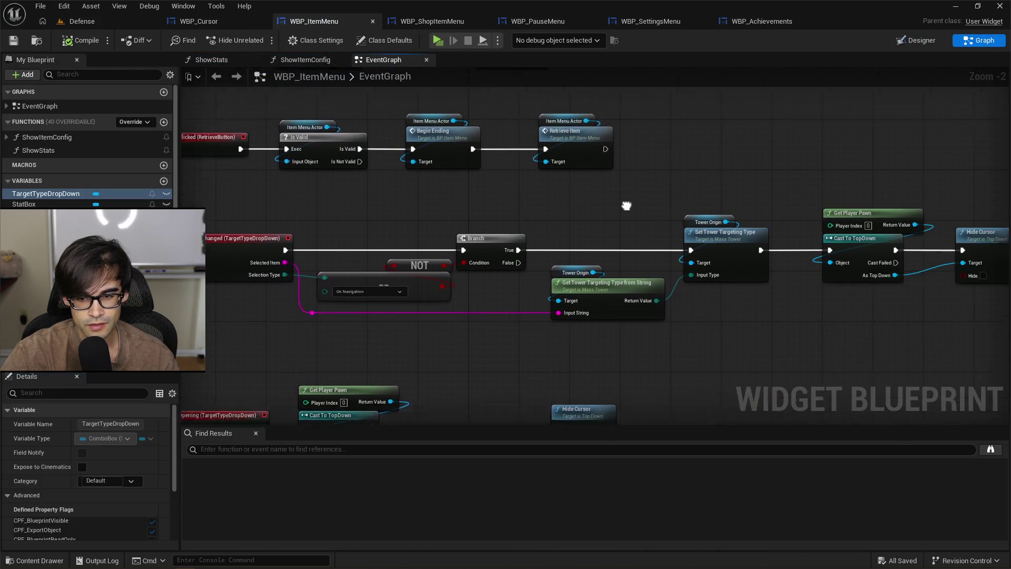
left_click_drag(627, 205, 419, 208)
scroll(767, 203, "up", 1)
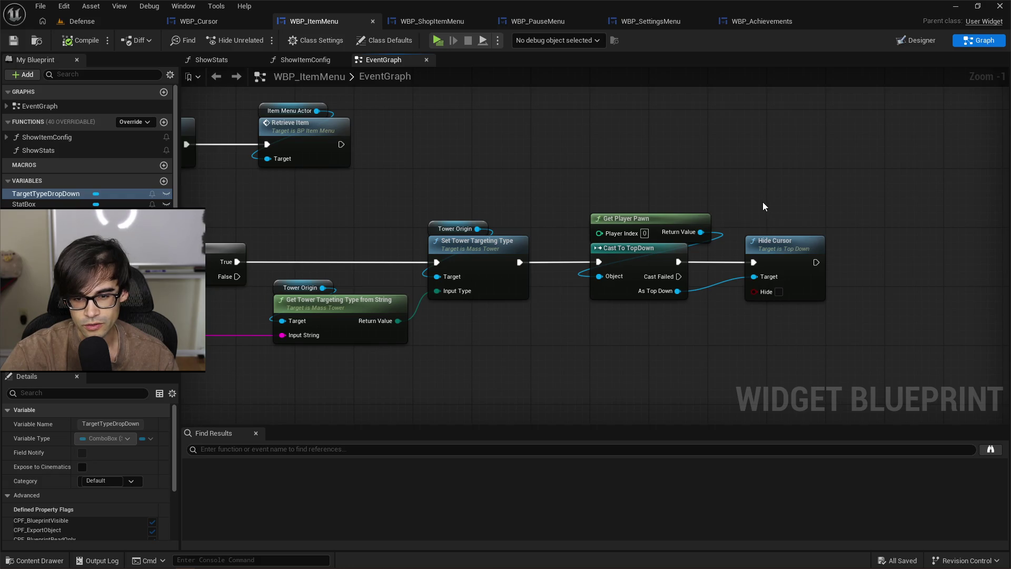
left_click_drag(850, 196, 606, 337)
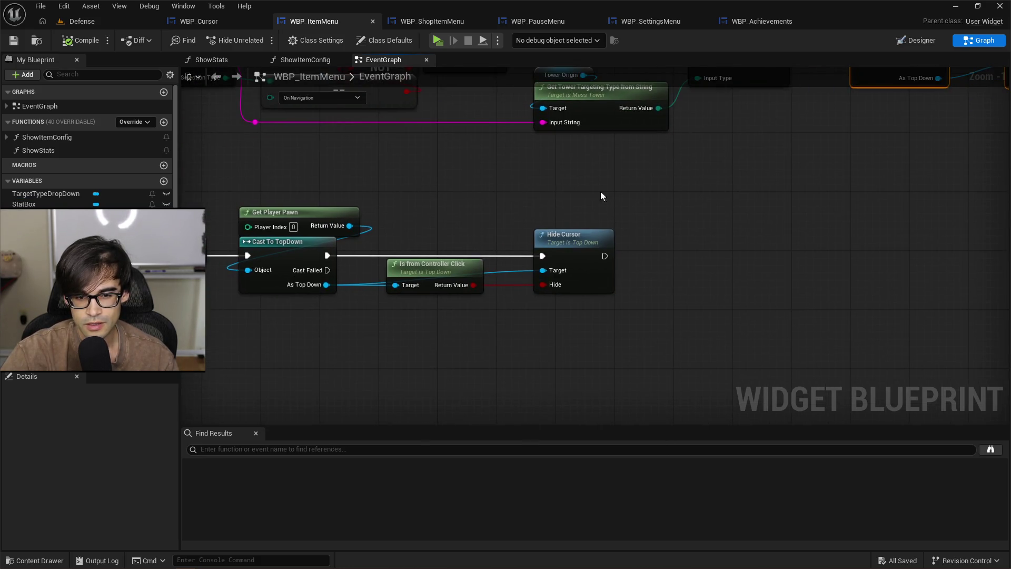
left_click_drag(602, 196, 707, 165)
left_click_drag(878, 181, 534, 348)
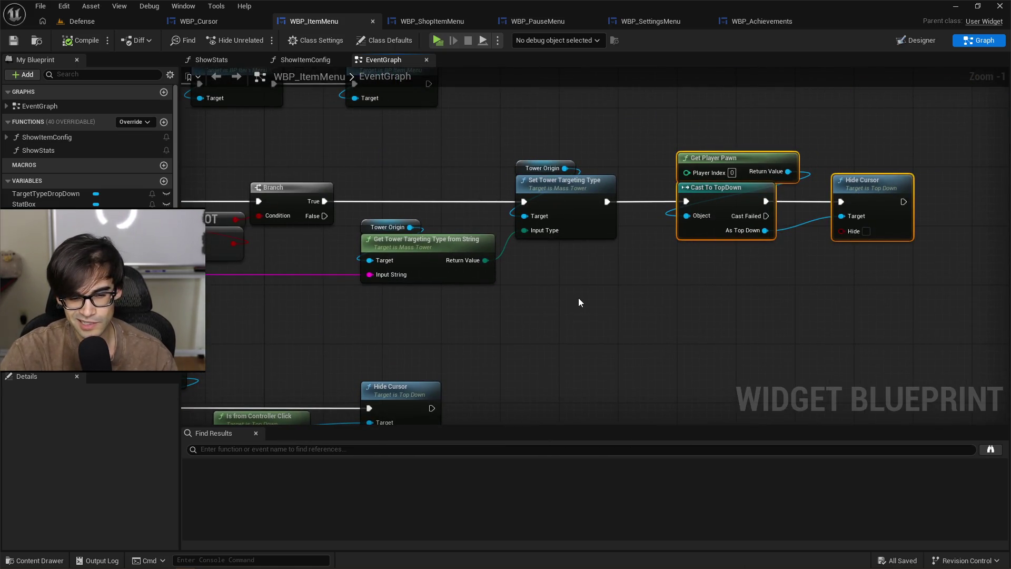
left_click_drag(579, 298, 878, 255)
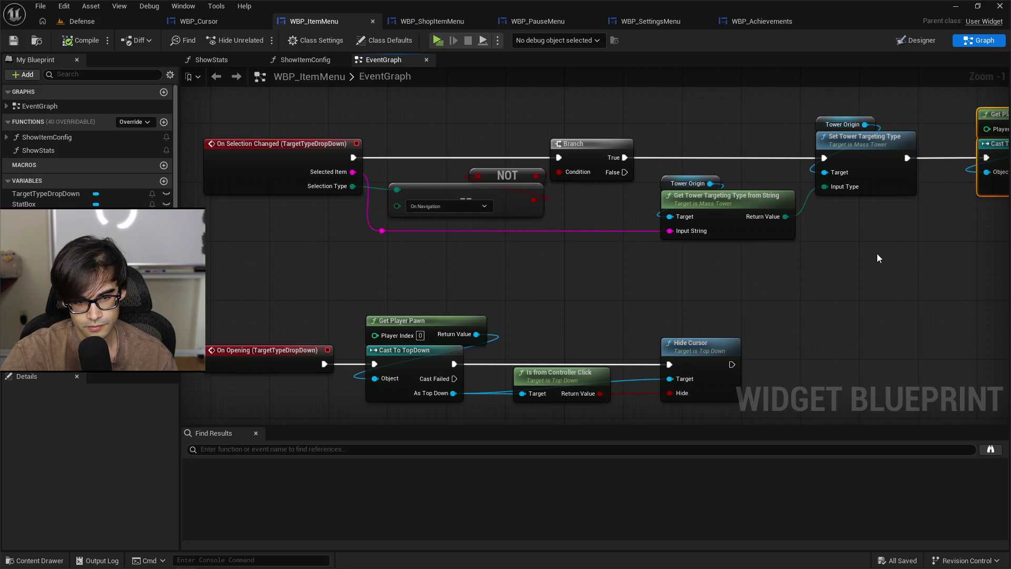
left_click_drag(877, 254, 481, 331)
Step: Select the Cast To TopDown node, save all blueprints with Ctrl+S, and show WBP_PauseMenu
mouse_move(588, 310)
left_mouse_down()
mouse_move(640, 312)
mouse_move(868, 169)
left_mouse_up()
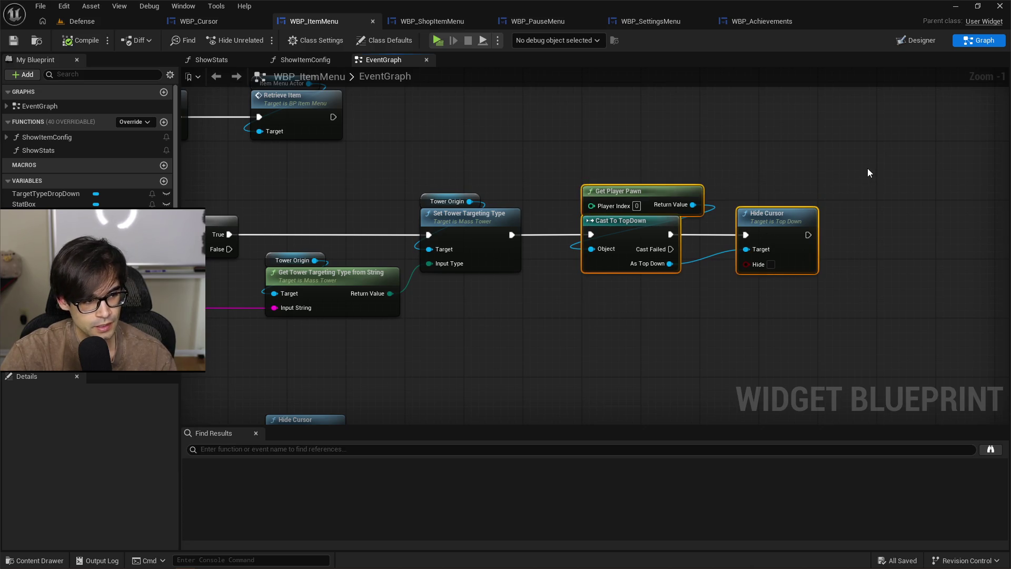
key("ctrl+s")
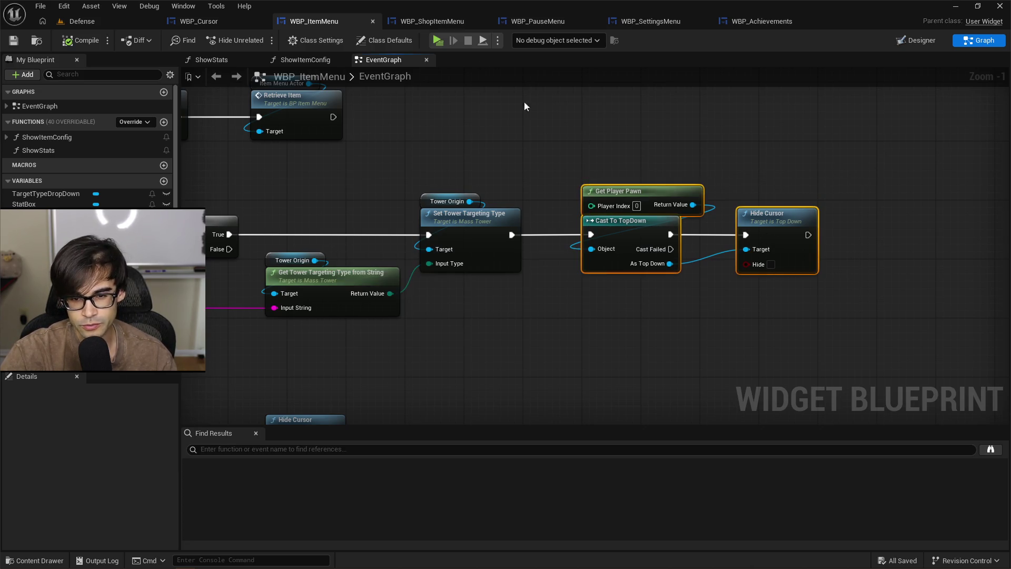
left_click(553, 24)
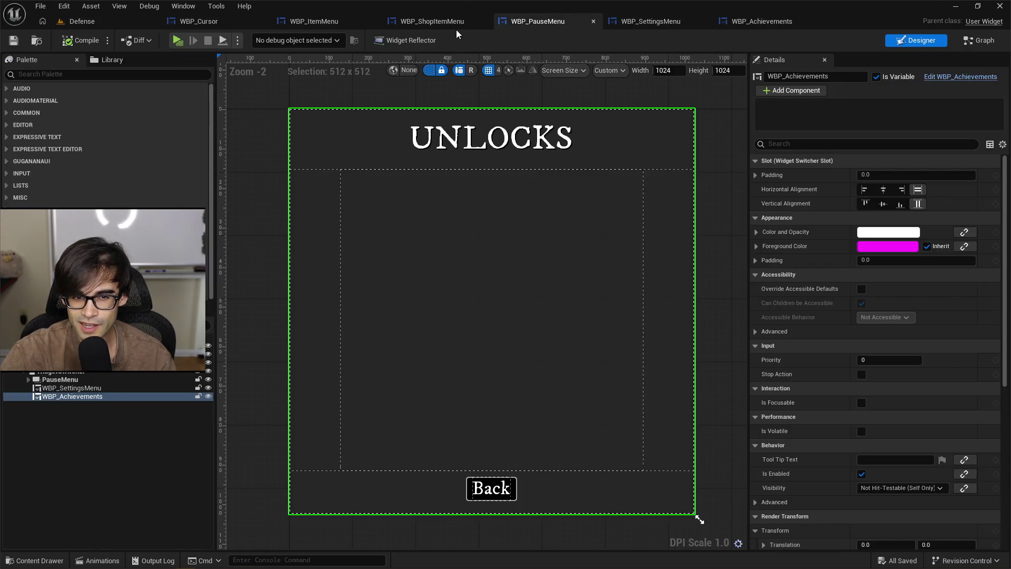
Step: Find the WindowComboBox selection-changed event in WBP_SettingsMenu and its resolution nodes
left_click(631, 22)
left_click(720, 22)
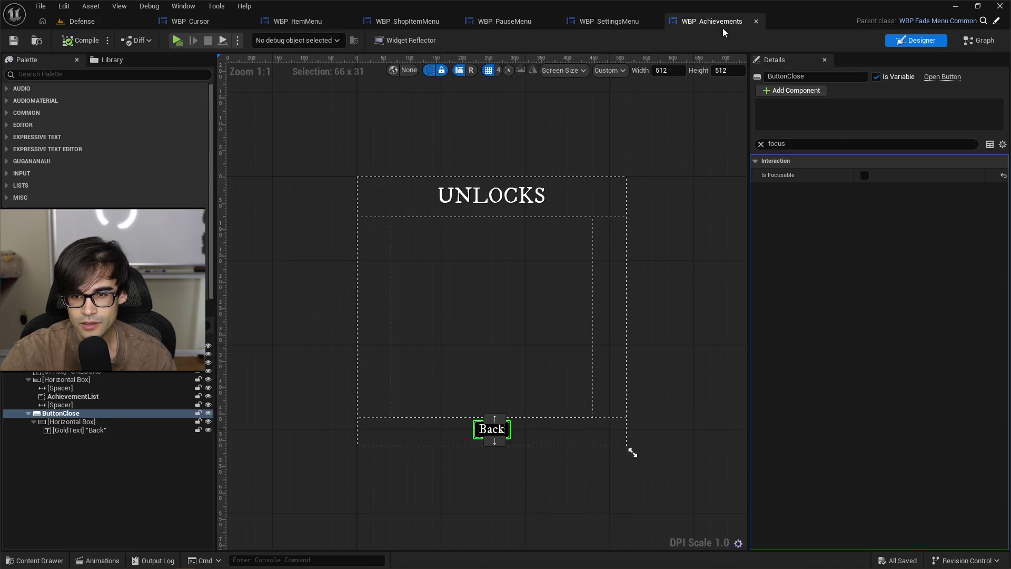
left_click(611, 22)
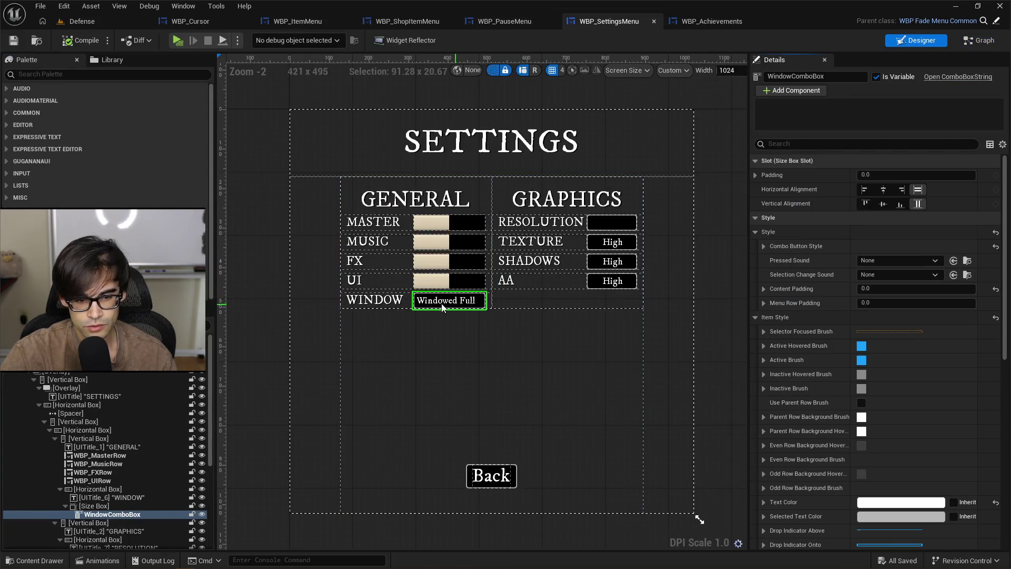
scroll(1008, 202, "down", 15)
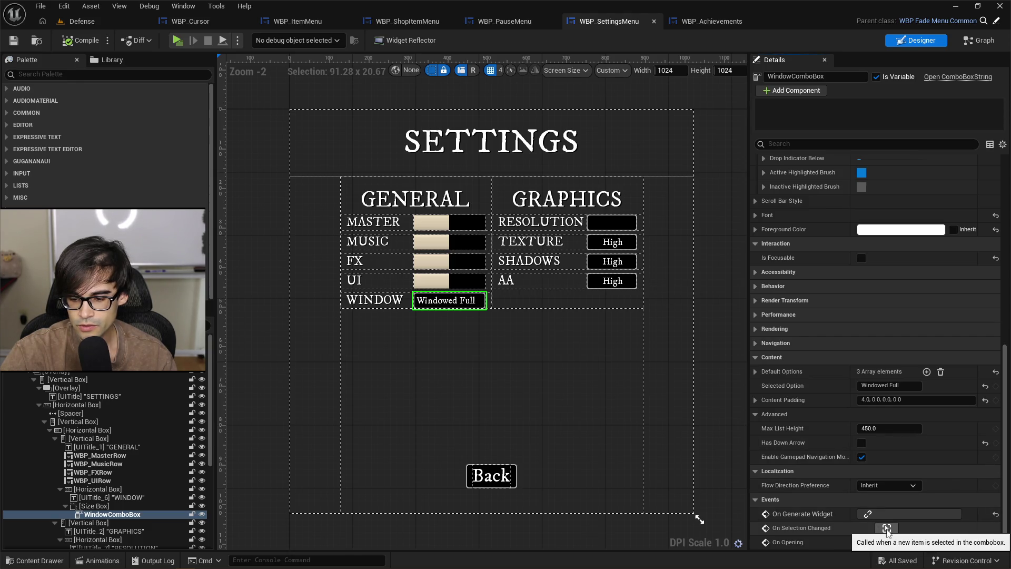
left_click(887, 529)
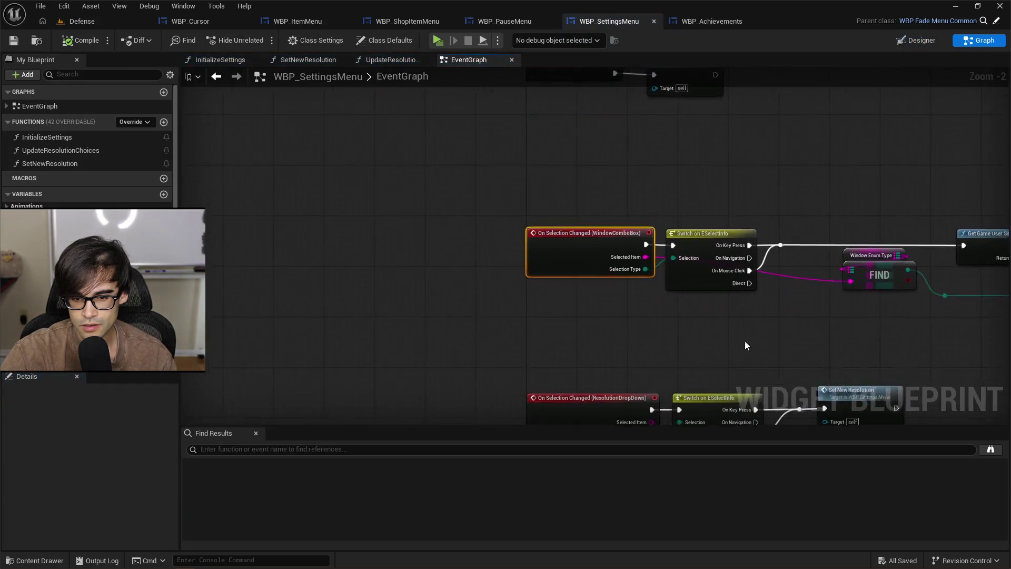
scroll(490, 181, "down", 3)
mouse_move(490, 182)
left_mouse_down()
mouse_move(569, 176)
mouse_move(374, 198)
mouse_move(284, 196)
mouse_move(237, 216)
mouse_move(316, 220)
mouse_move(422, 200)
left_mouse_up()
scroll(516, 233, "up", 2)
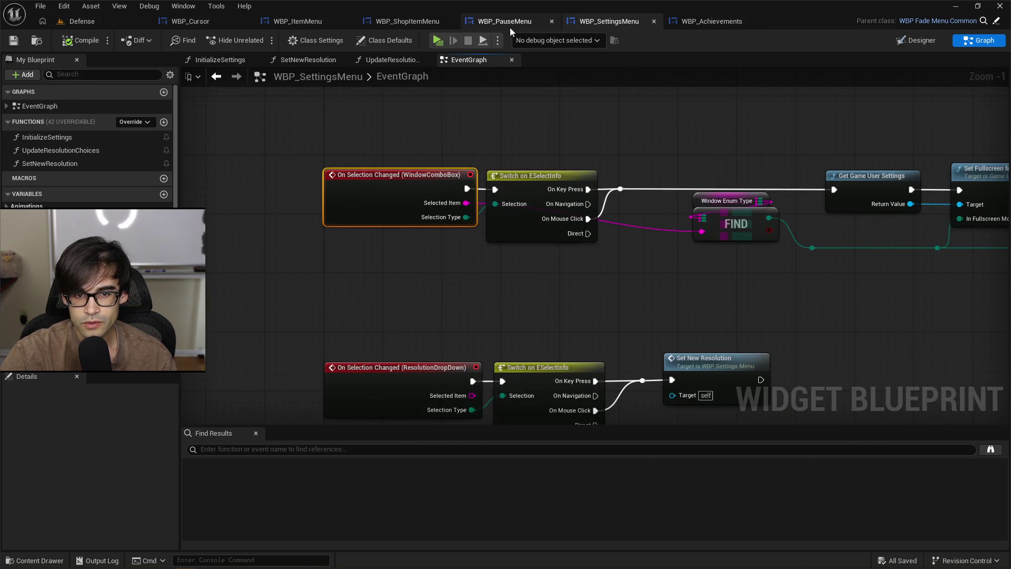
Step: Close the WBP_ShopItemMenu blueprint
left_click(400, 22)
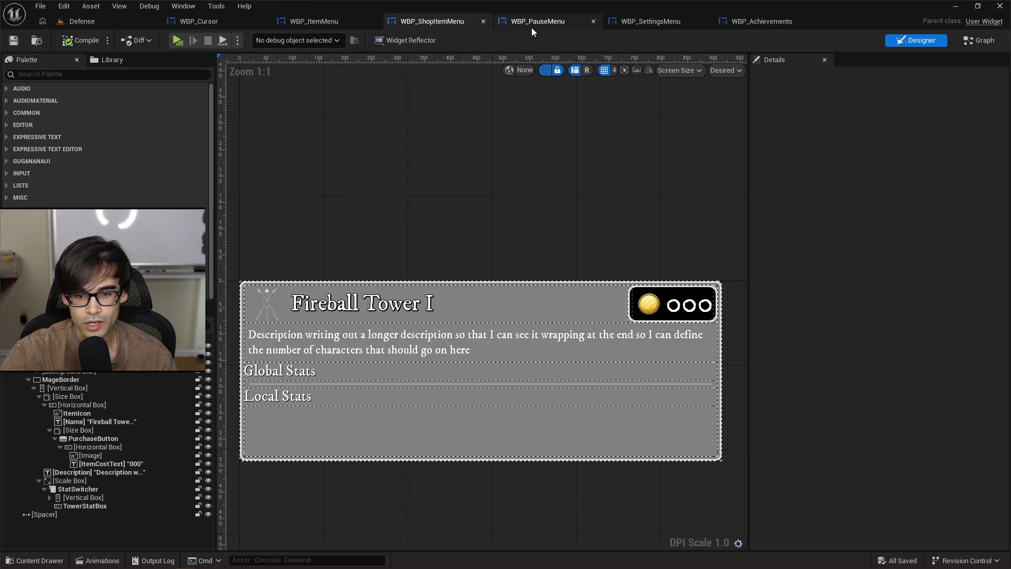
left_click(483, 21)
left_click(316, 21)
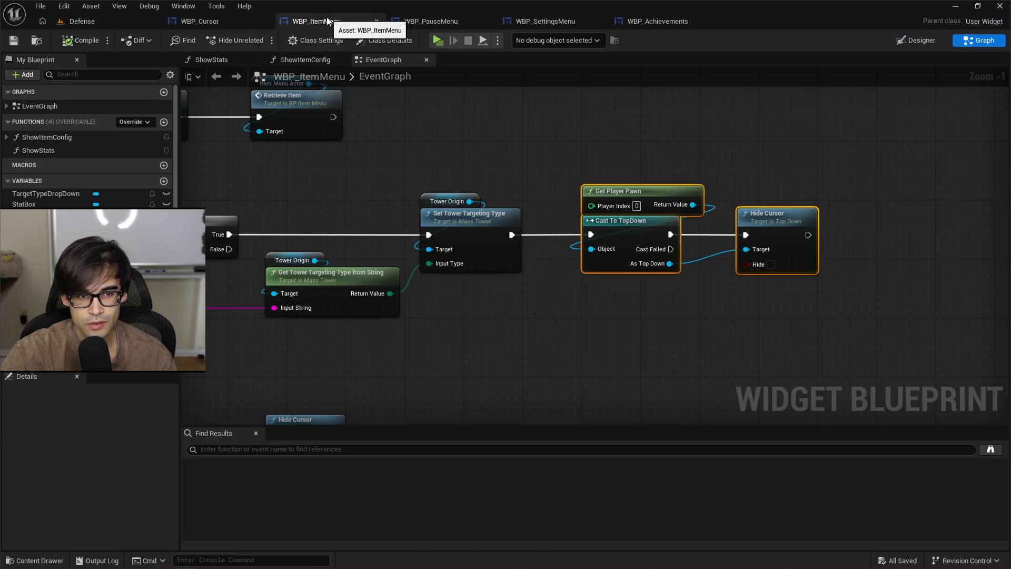
Step: Review the open widget tabs and move WBP_SettingsMenu's tab before WBP_PauseMenu
left_click(402, 22)
left_click(543, 21)
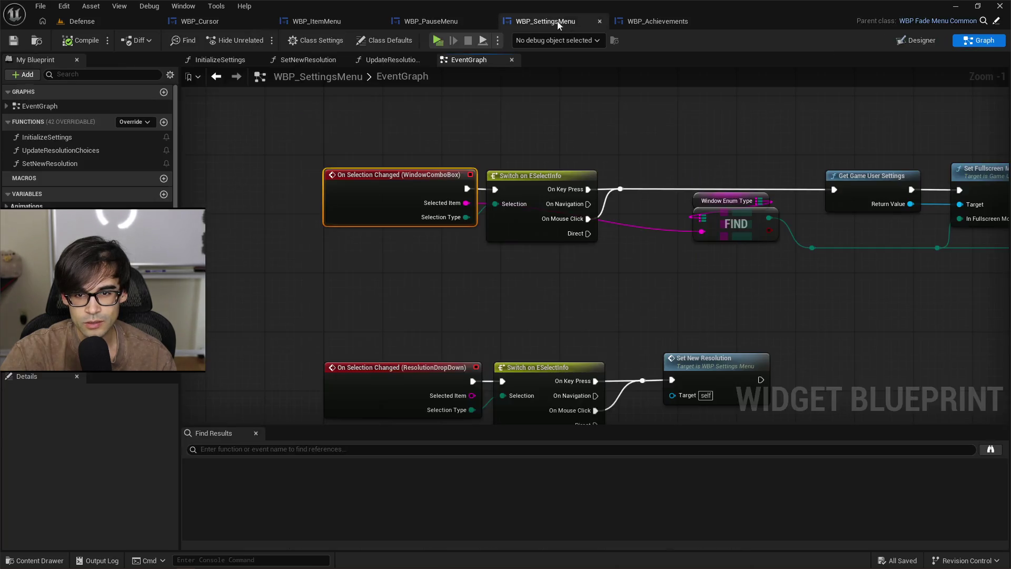
left_click(627, 21)
left_click(543, 21)
left_click(426, 21)
left_click(328, 21)
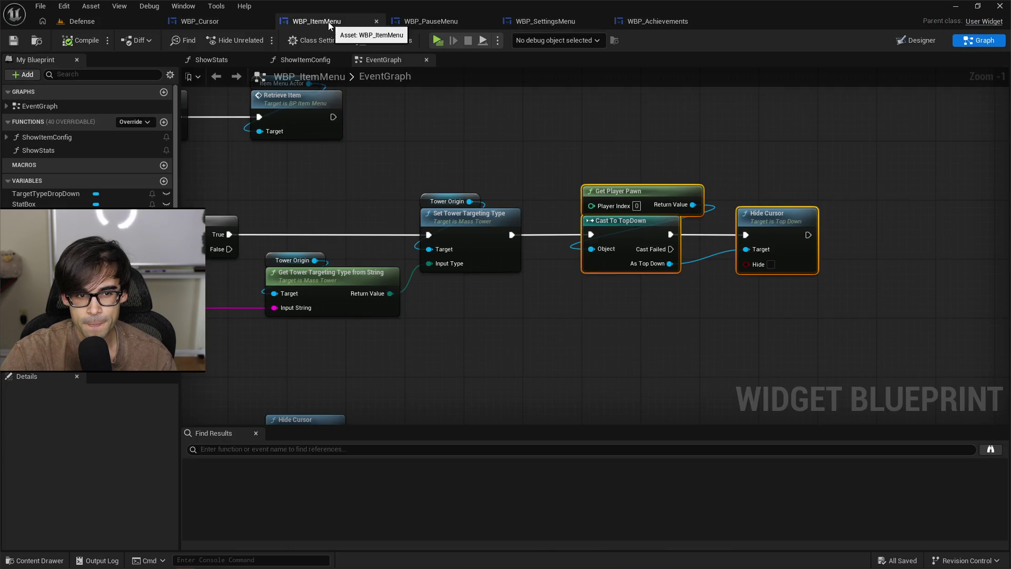
left_click(446, 25)
left_click_drag(513, 20, 416, 21)
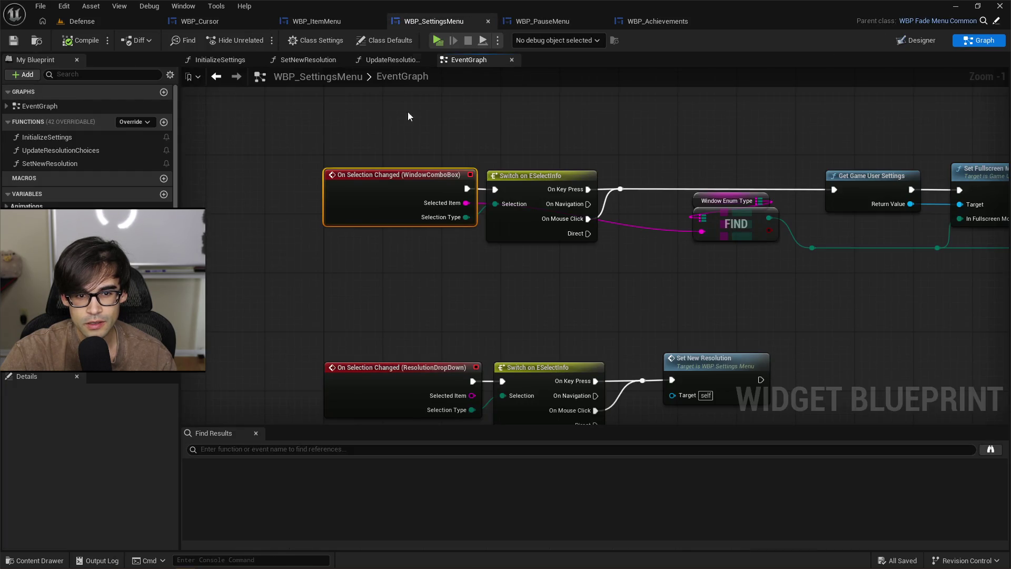
Step: Compare the settings fullscreen and save nodes with WBP_ItemMenu's Hide Cursor chain
mouse_move(625, 138)
left_mouse_down()
mouse_move(535, 167)
mouse_move(210, 228)
mouse_move(3, 235)
left_mouse_up()
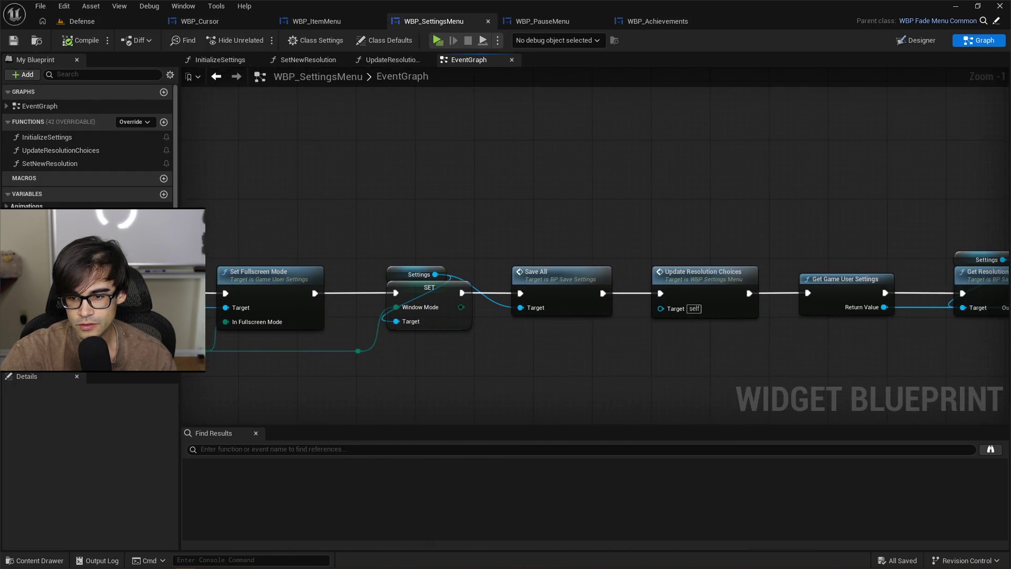
left_click(318, 21)
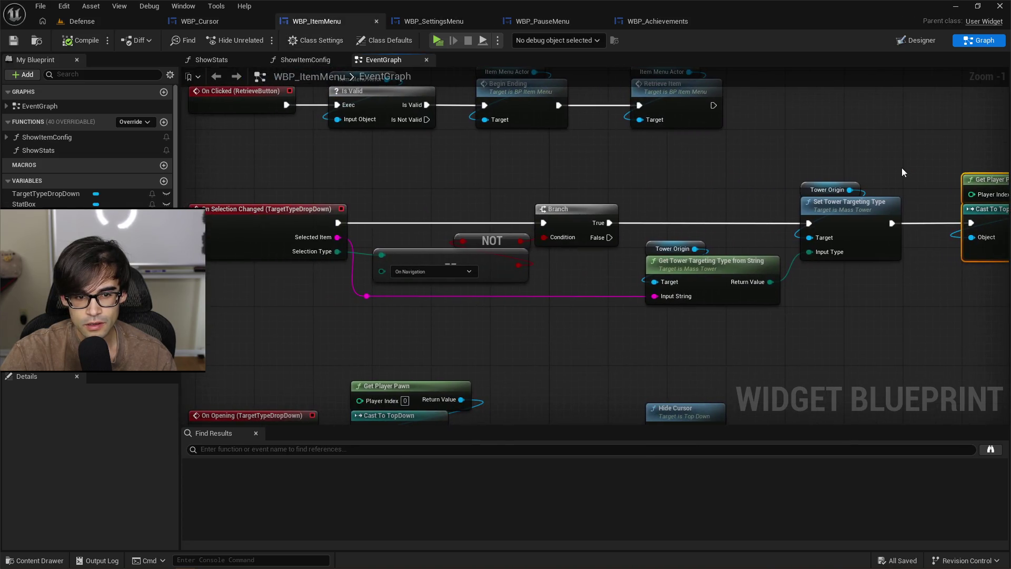
mouse_move(352, 239)
left_mouse_down()
mouse_move(164, 266)
mouse_move(5, 327)
left_mouse_up()
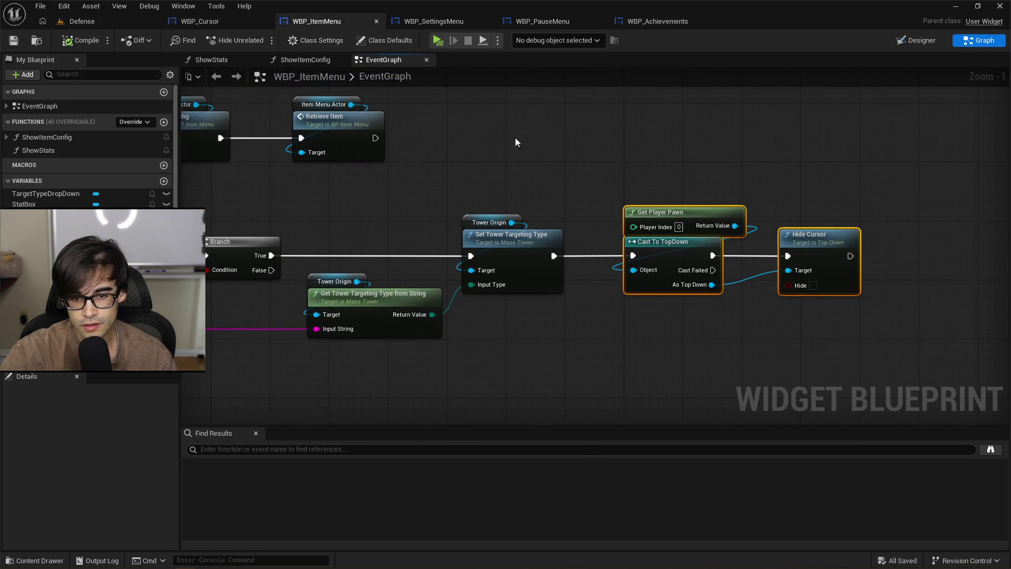
left_click(429, 22)
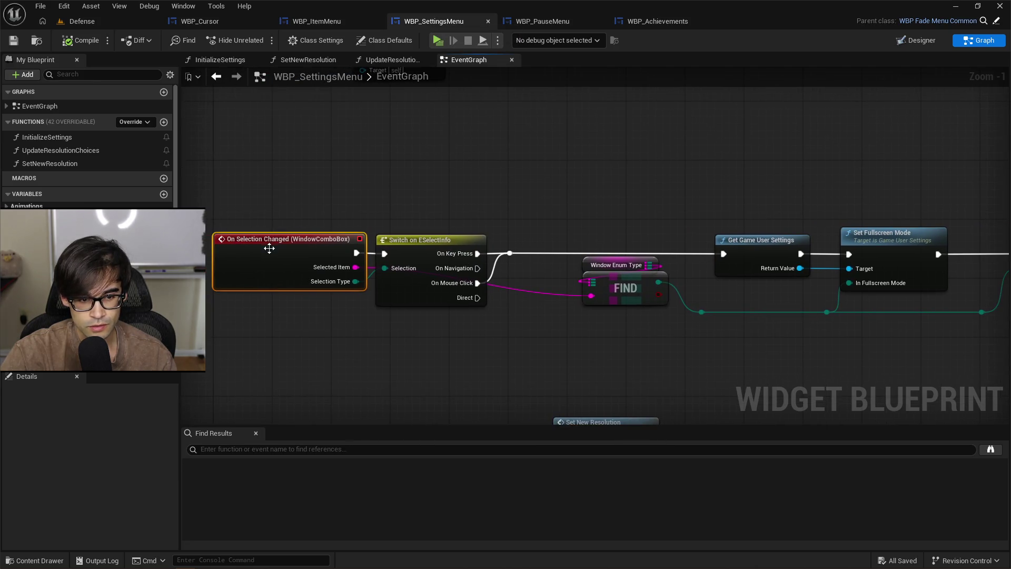
Step: Review Set Screen Resolution and Apply Settings, ending on the WindowComboBox selection logic
mouse_move(771, 201)
left_mouse_down()
mouse_move(237, 219)
mouse_move(512, 208)
mouse_move(869, 174)
mouse_move(933, 181)
mouse_move(875, 184)
left_mouse_up()
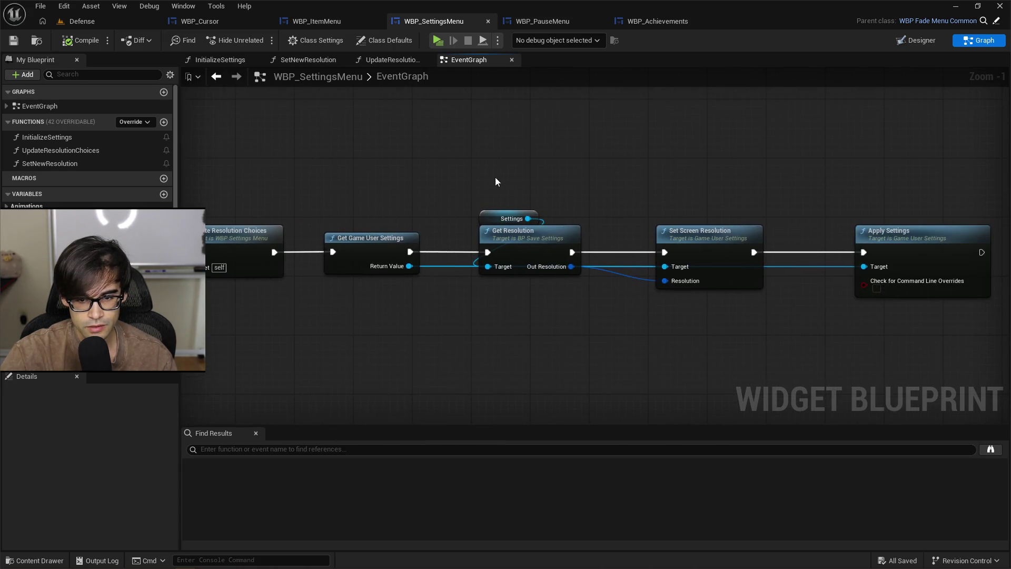
mouse_move(593, 190)
left_mouse_down()
mouse_move(625, 178)
mouse_move(689, 196)
mouse_move(436, 189)
mouse_move(443, 217)
left_mouse_up()
scroll(504, 200, "down", 1)
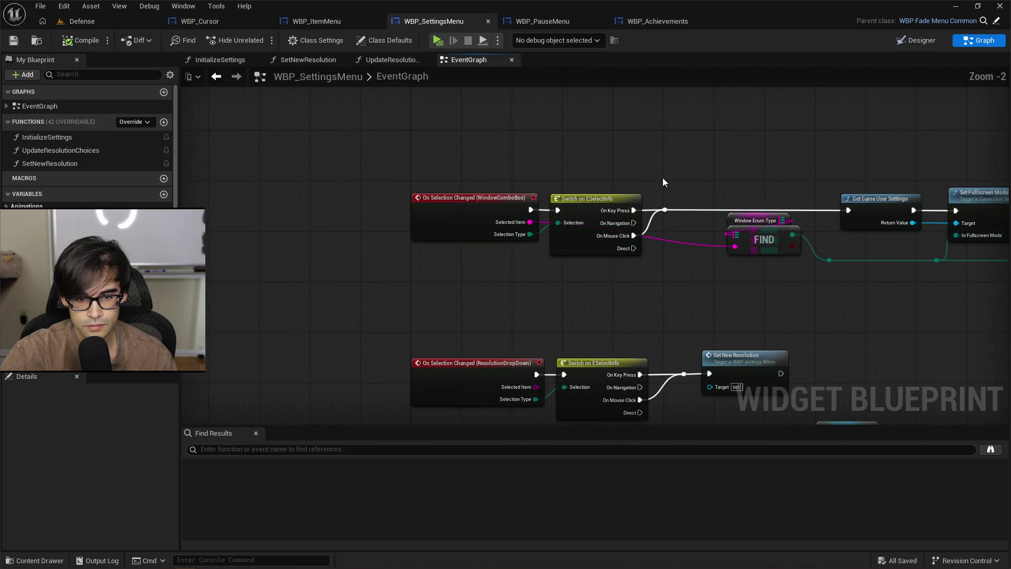
left_click_drag(662, 180, 525, 394)
scroll(501, 301, "up", 1)
left_click_drag(502, 302, 753, 59)
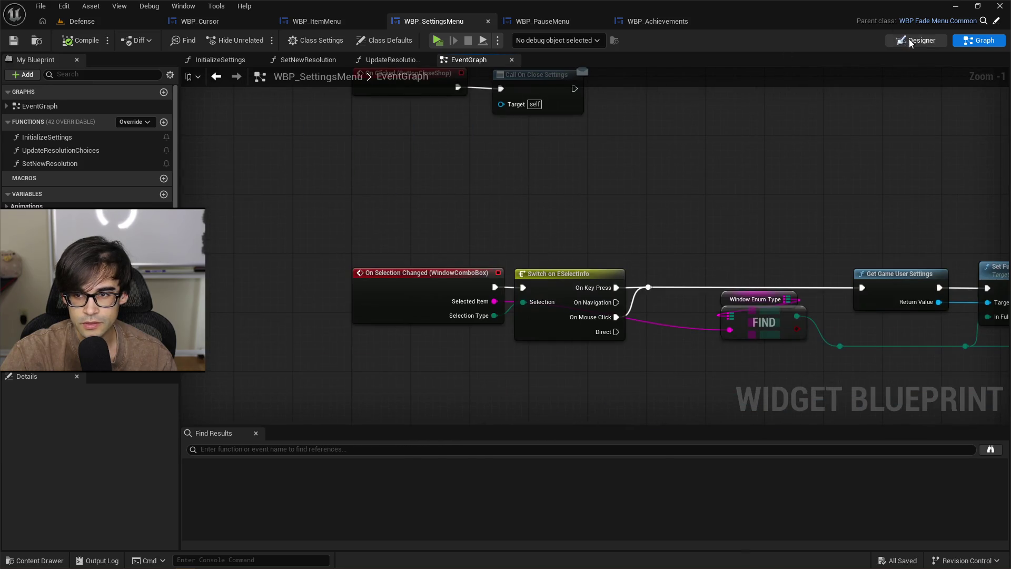
Step: Jump to WBP_SettingsMenu's WindowComboBox selection-changed event, then review the other widget tabs
key("ctrl+shift+d")
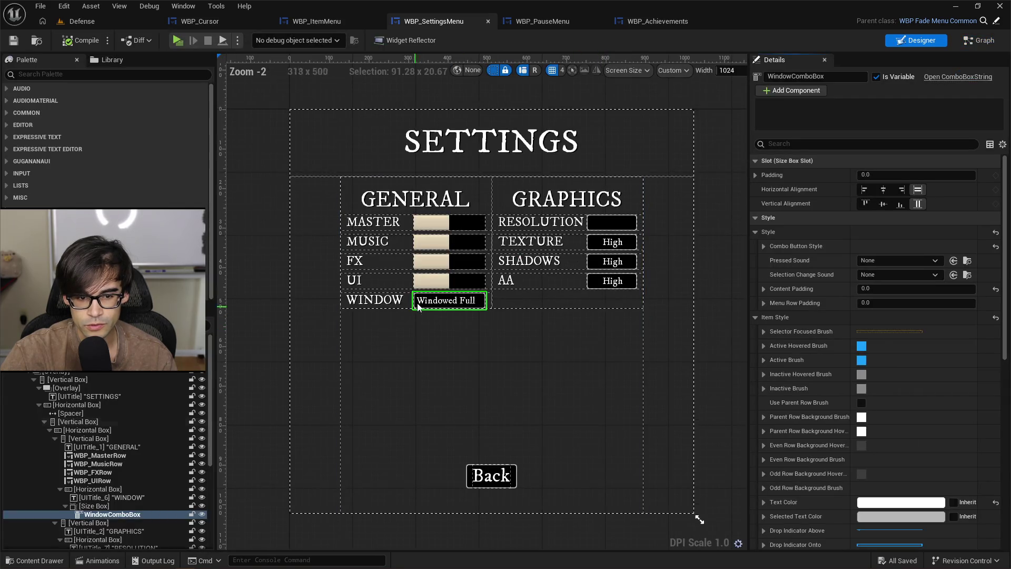
scroll(988, 298, "down", 15)
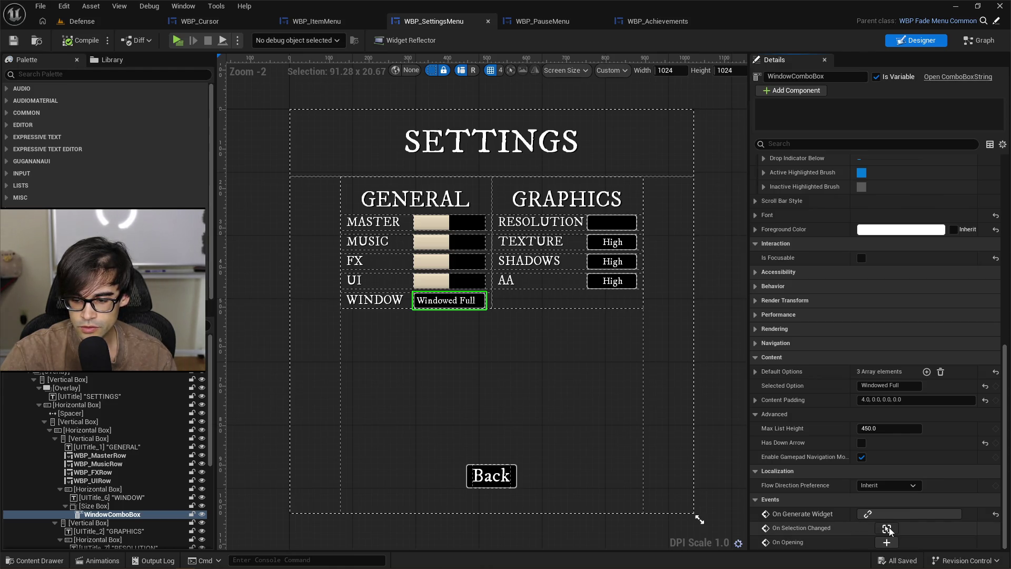
left_click(888, 529)
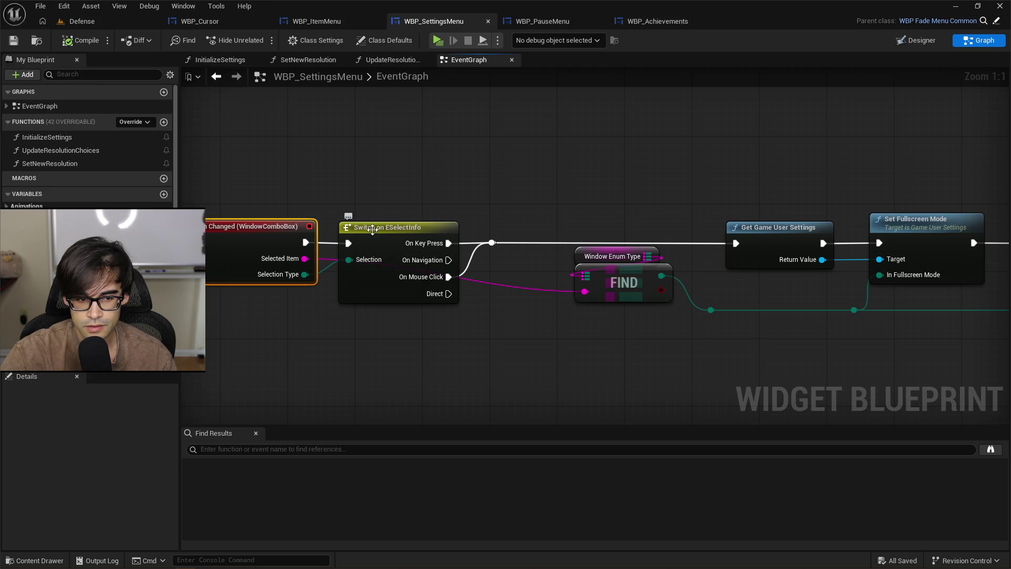
scroll(368, 211, "down", 1)
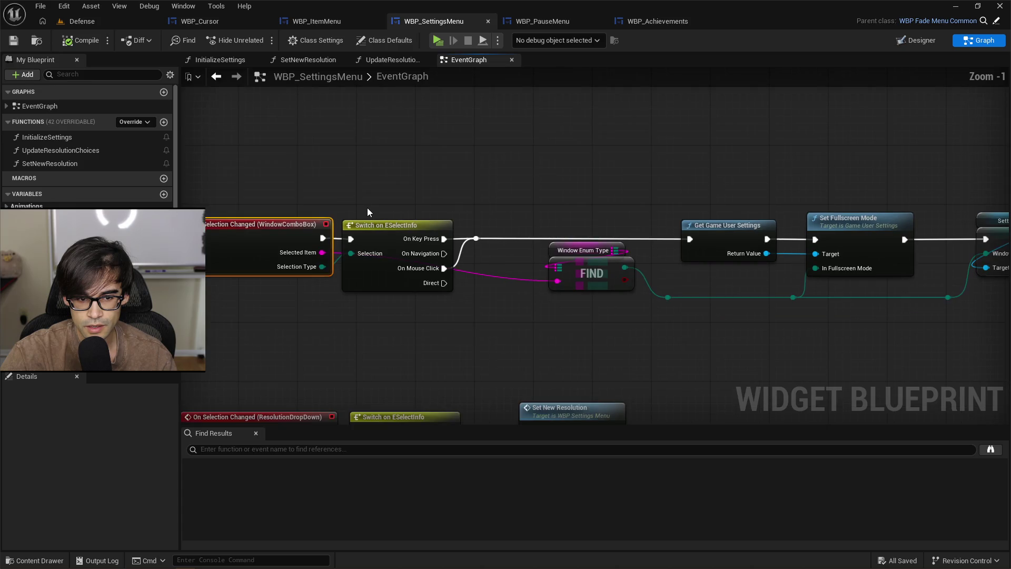
left_click(654, 22)
left_click(551, 24)
left_click(438, 22)
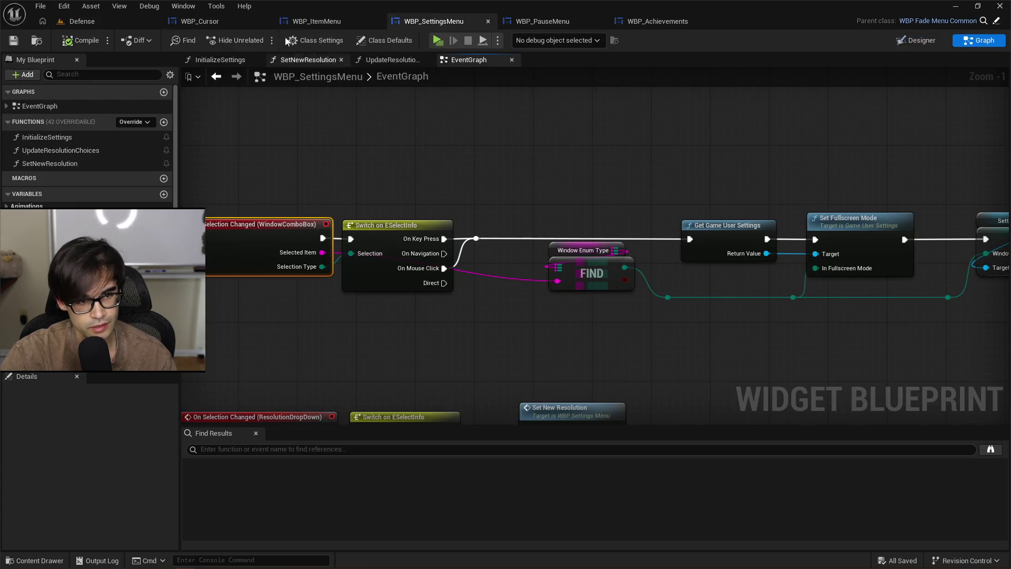
Step: Select WBP_ItemMenu's Get Player Pawn, Cast To TopDown and Hide Cursor nodes
left_click(316, 22)
left_click_drag(645, 148, 862, 313)
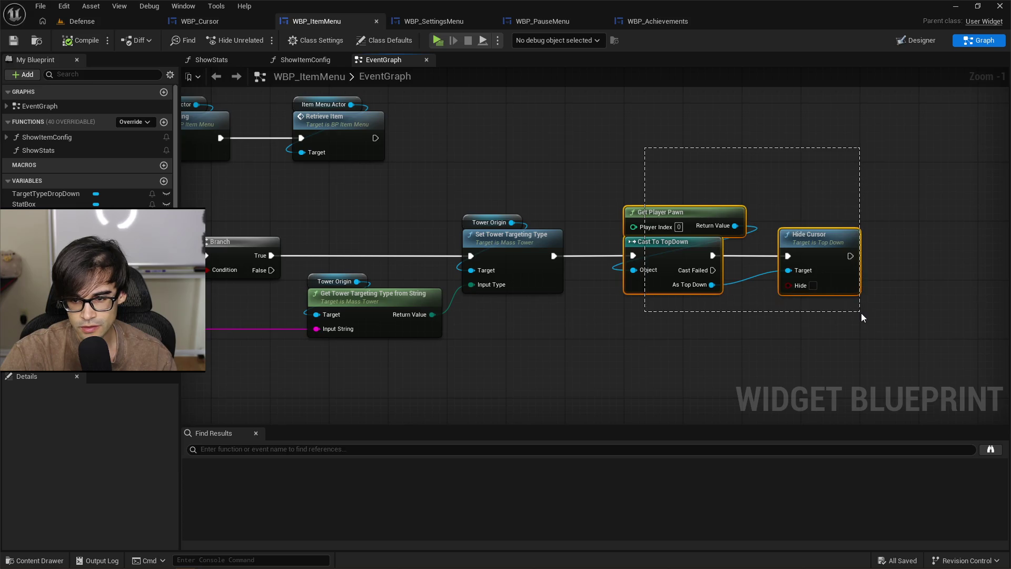
scroll(715, 181, "left", 5)
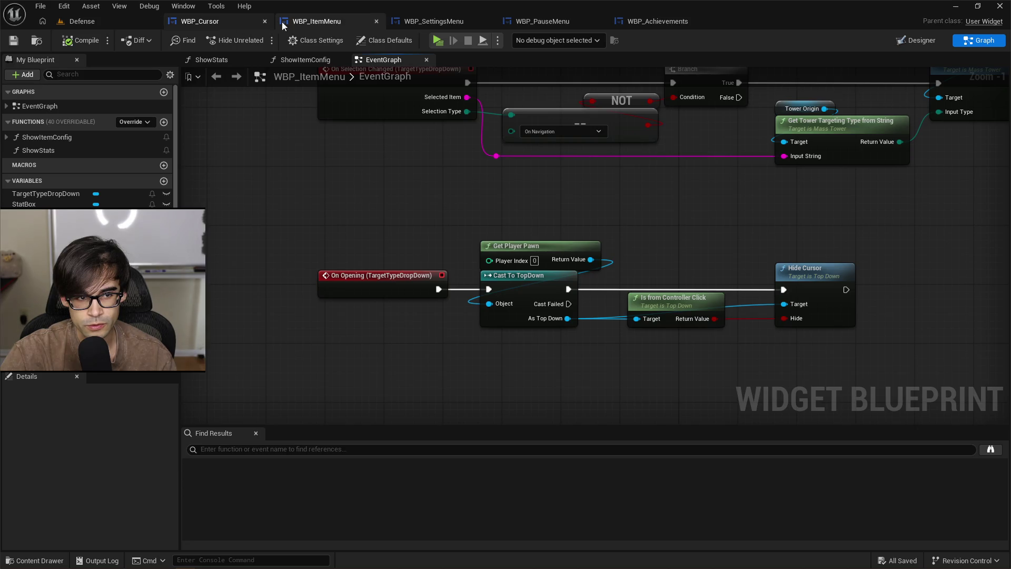
Step: Return to WBP_SettingsMenu and scroll the WindowComboBox details down to its events
left_click(434, 21)
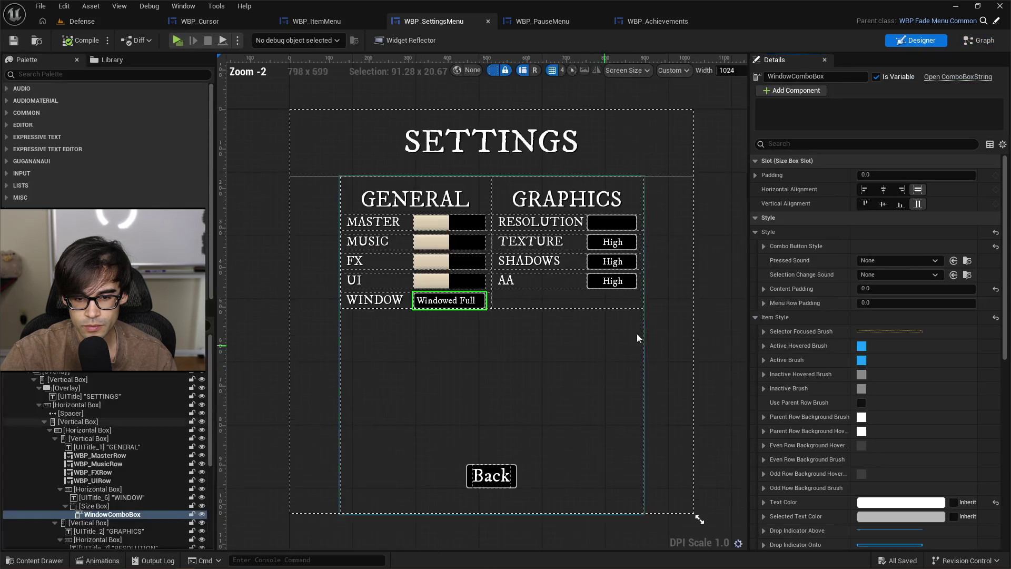
scroll(1004, 261, "down", 2)
scroll(1003, 260, "down", 10)
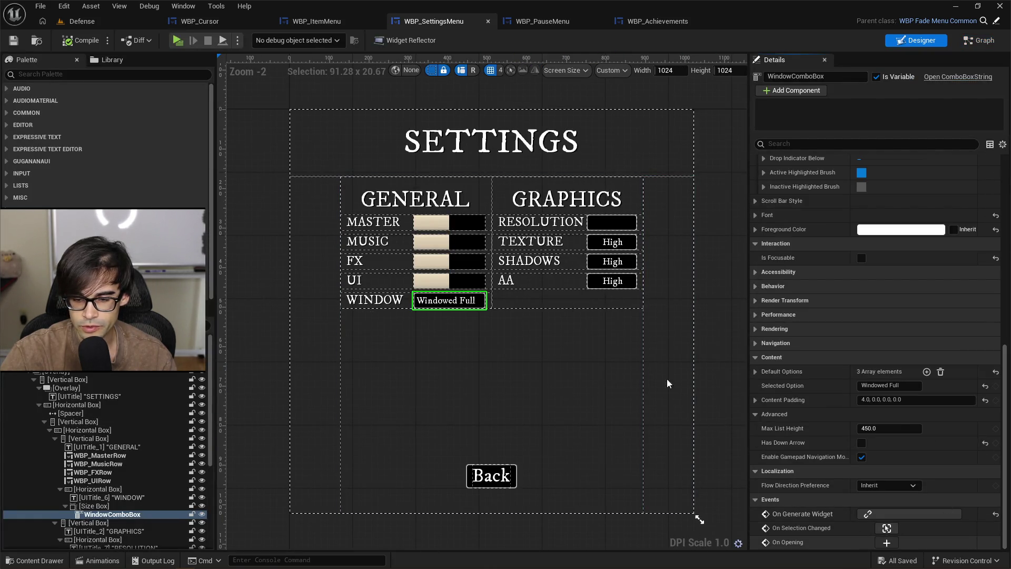
Step: Reposition the On Opening (WindowComboBox) event node between the top rows
scroll(504, 377, "down", 4)
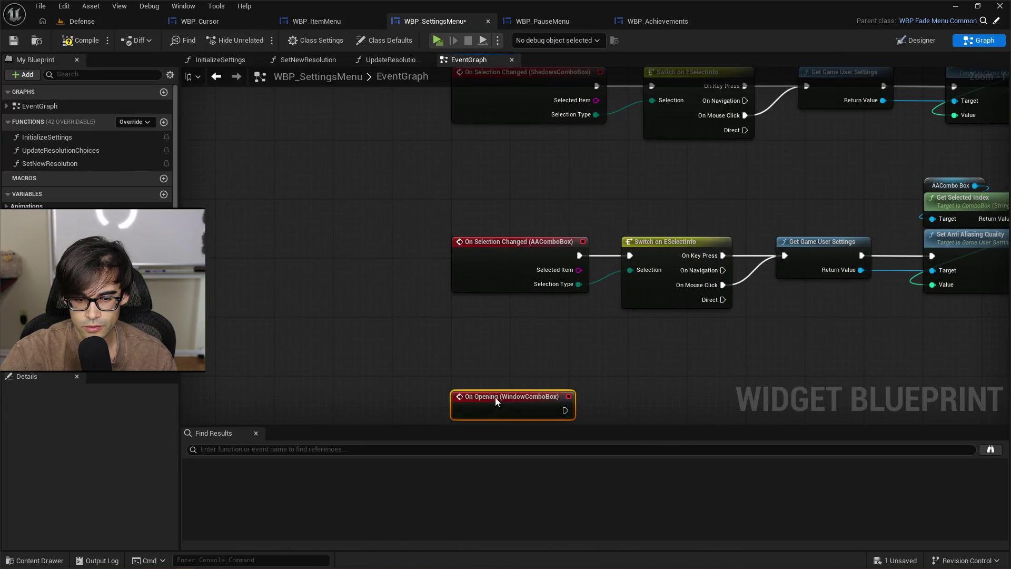
left_click_drag(498, 374, 520, 150)
scroll(520, 153, "up", 4)
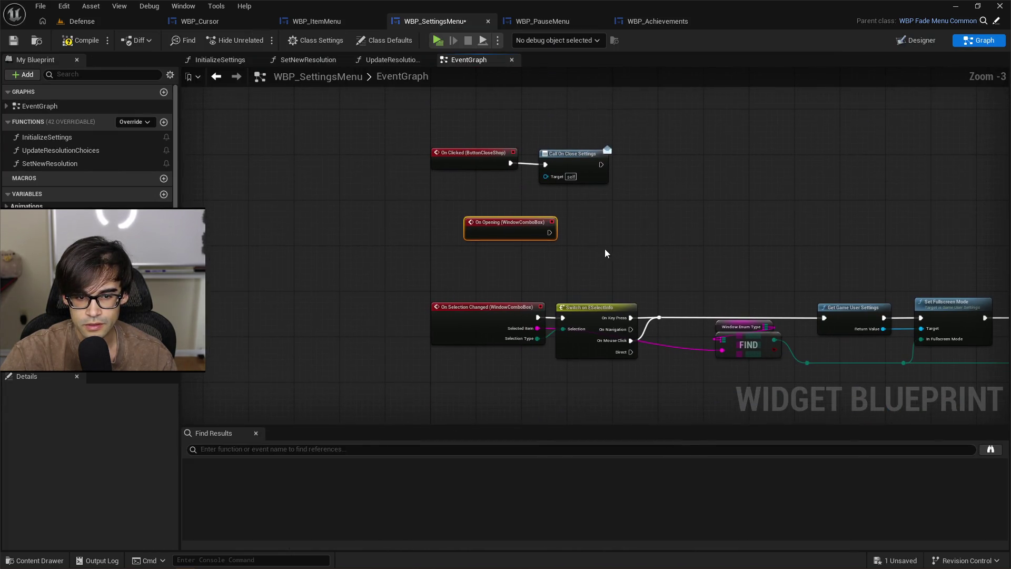
mouse_move(525, 222)
left_mouse_down()
mouse_move(503, 268)
mouse_move(496, 232)
left_mouse_up()
left_click(621, 228)
Step: Paste Get Player Pawn, Cast To TopDown and Hide Cursor, wire On Opening into the cast, and save
key("ctrl+v")
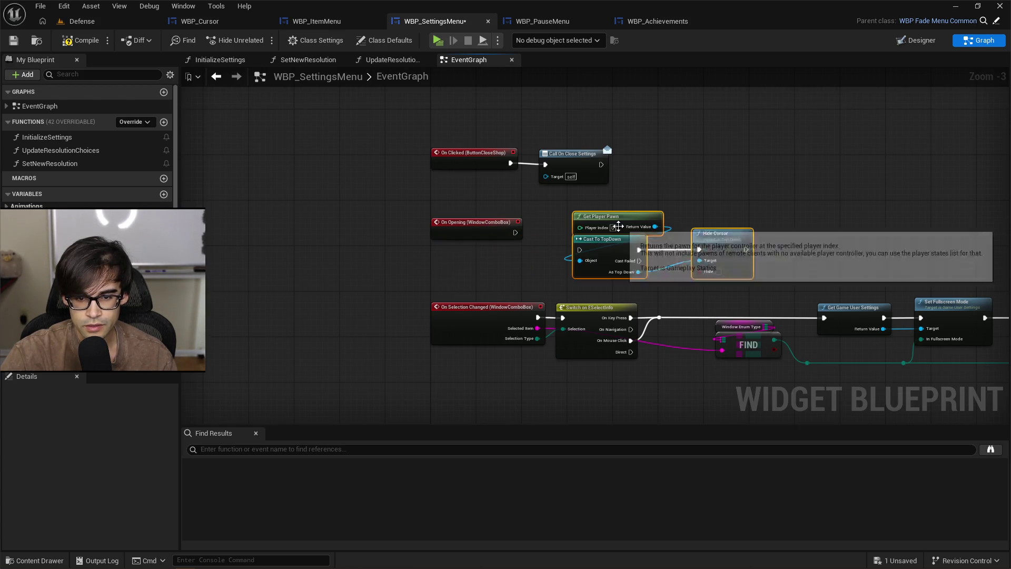
scroll(611, 253, "up", 3)
left_click_drag(486, 231, 586, 258)
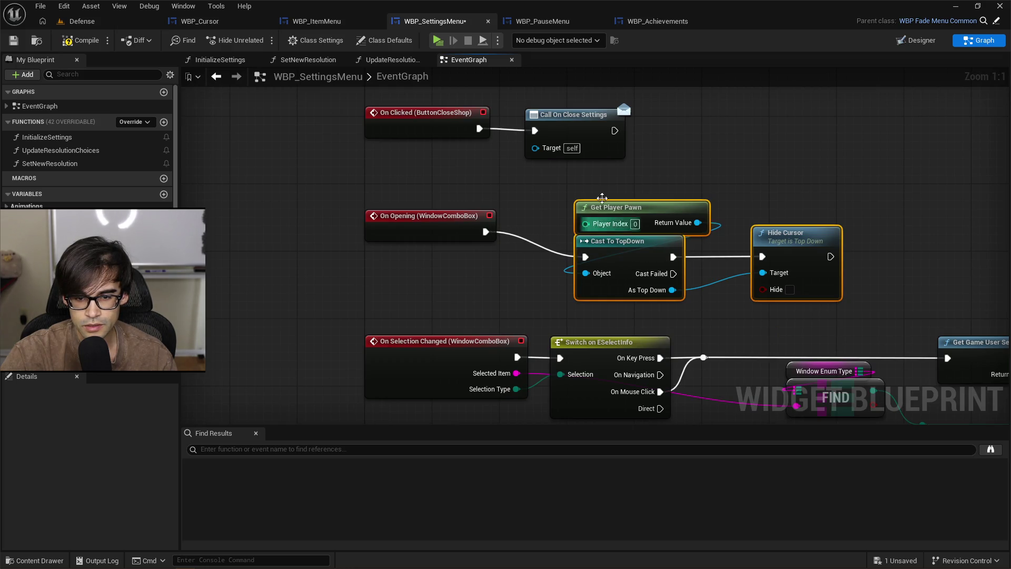
mouse_move(682, 246)
left_mouse_down()
mouse_move(664, 220)
mouse_move(639, 221)
left_mouse_up()
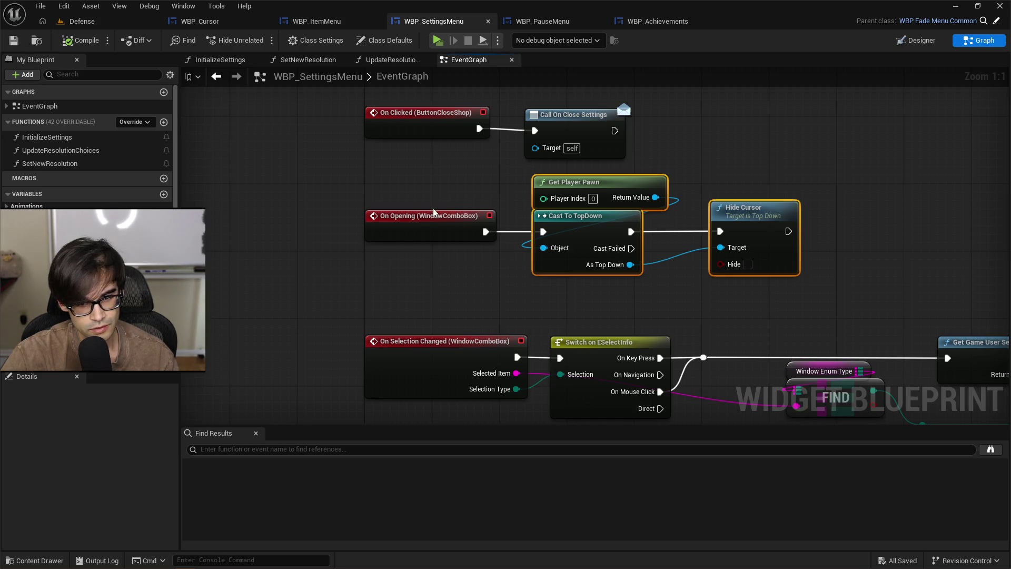
left_click_drag(801, 284, 713, 290)
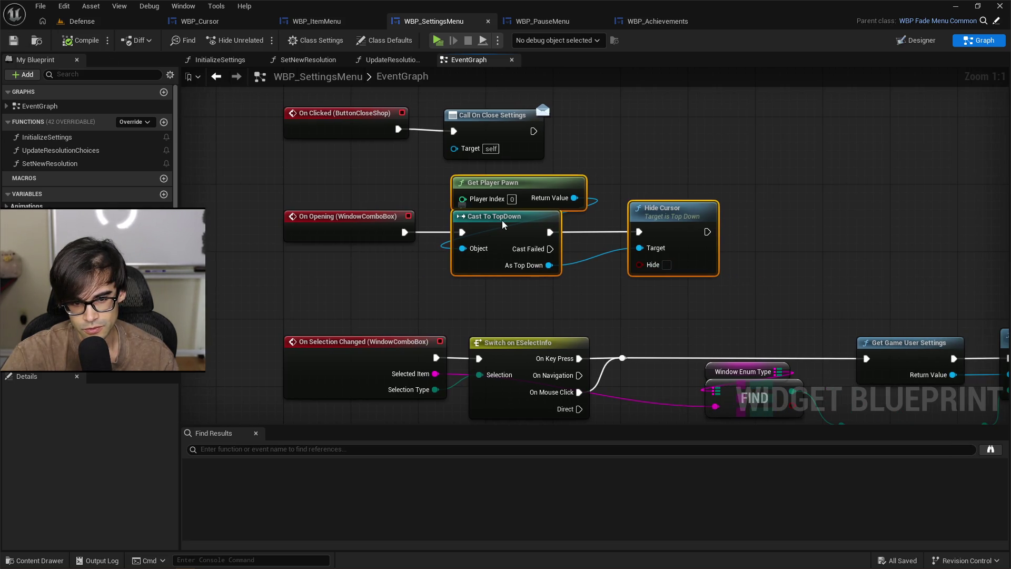
left_click_drag(503, 225, 511, 225)
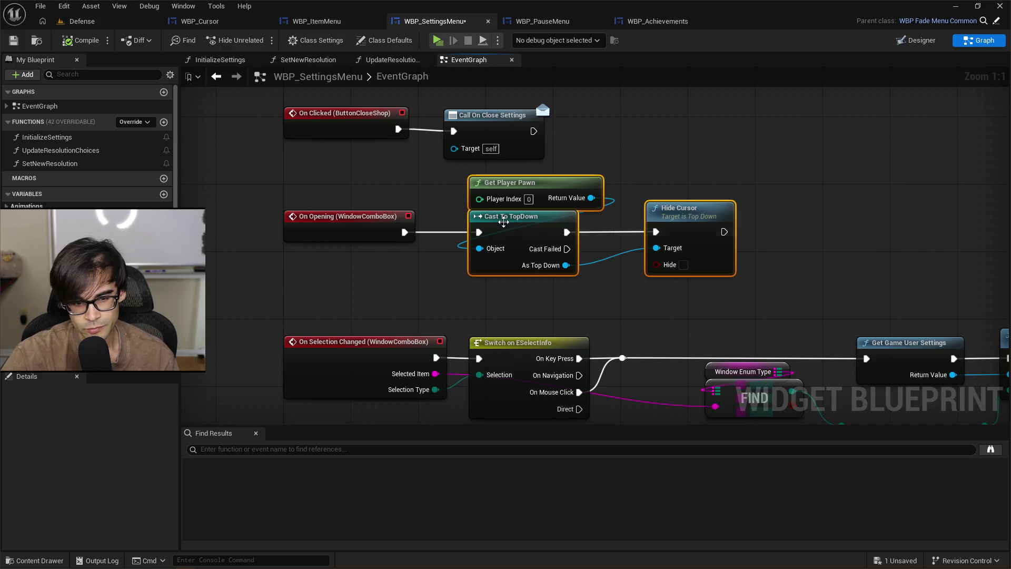
left_click(14, 42)
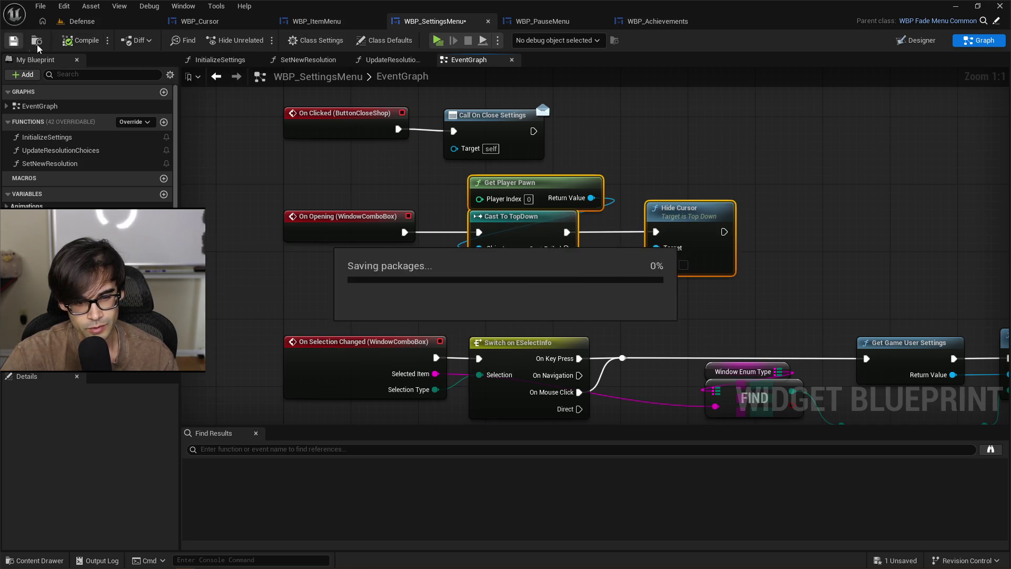
left_click_drag(731, 298, 594, 276)
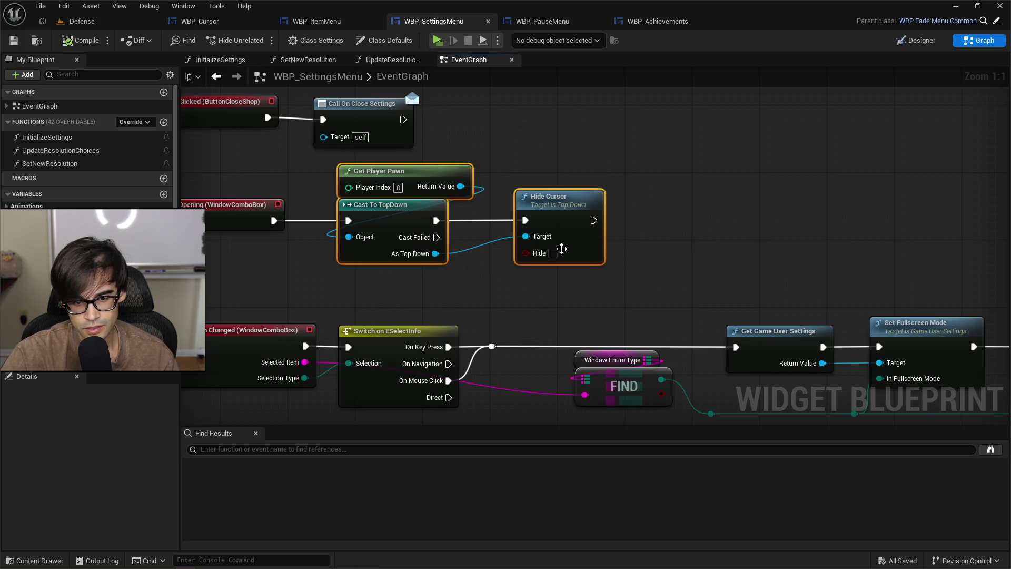
Step: In WBP_ItemMenu's event graph, move the Is from Controller Click node lower
left_click(662, 24)
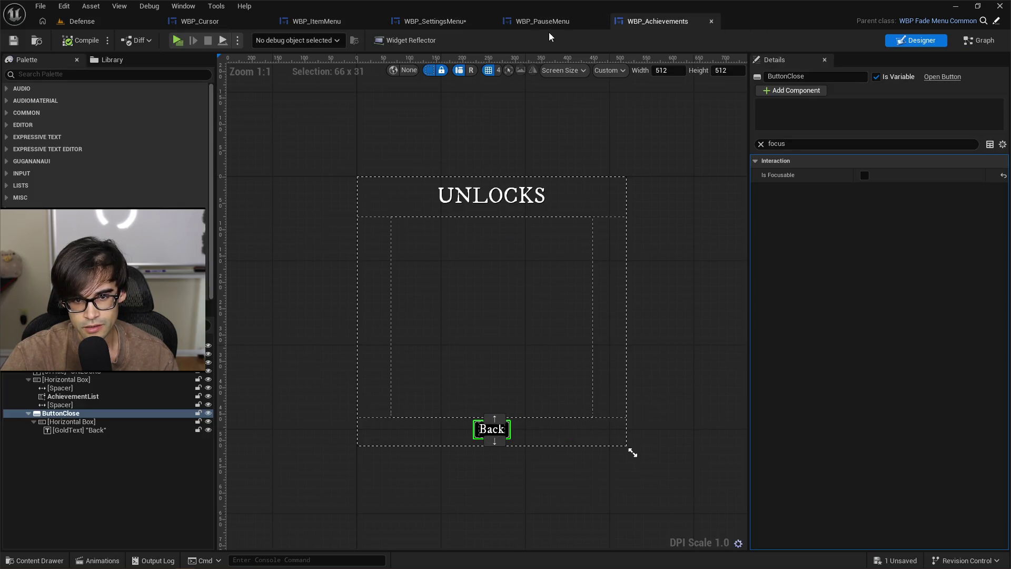
left_click(460, 26)
left_click(316, 21)
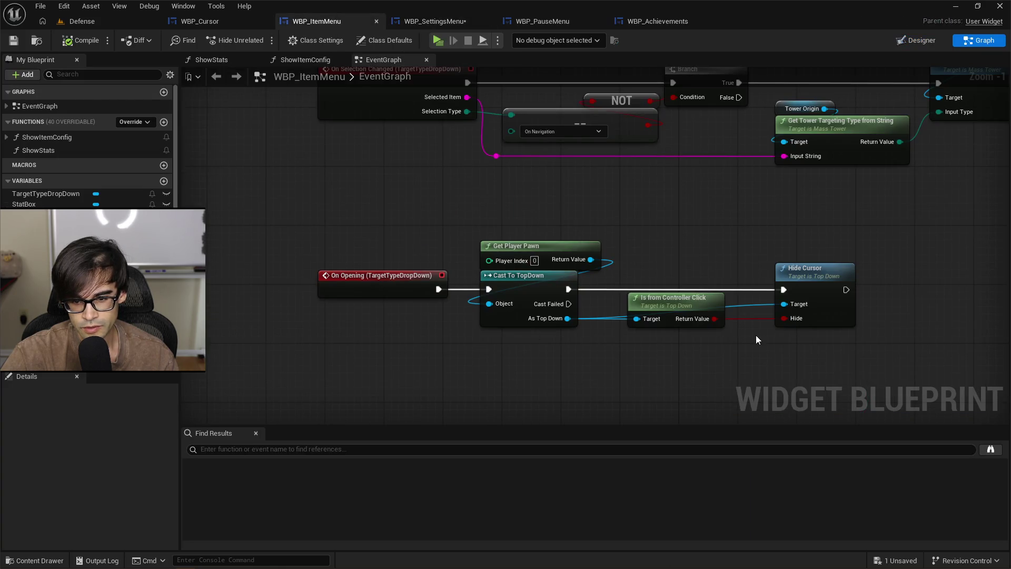
scroll(757, 340, "up", 1)
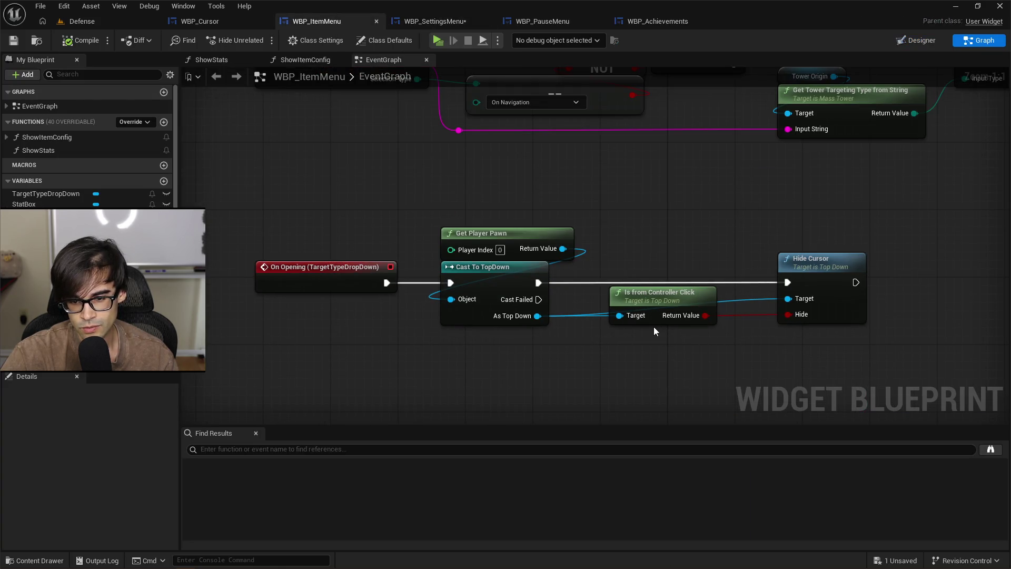
mouse_move(653, 299)
left_mouse_down()
mouse_move(645, 325)
mouse_move(660, 315)
left_mouse_up()
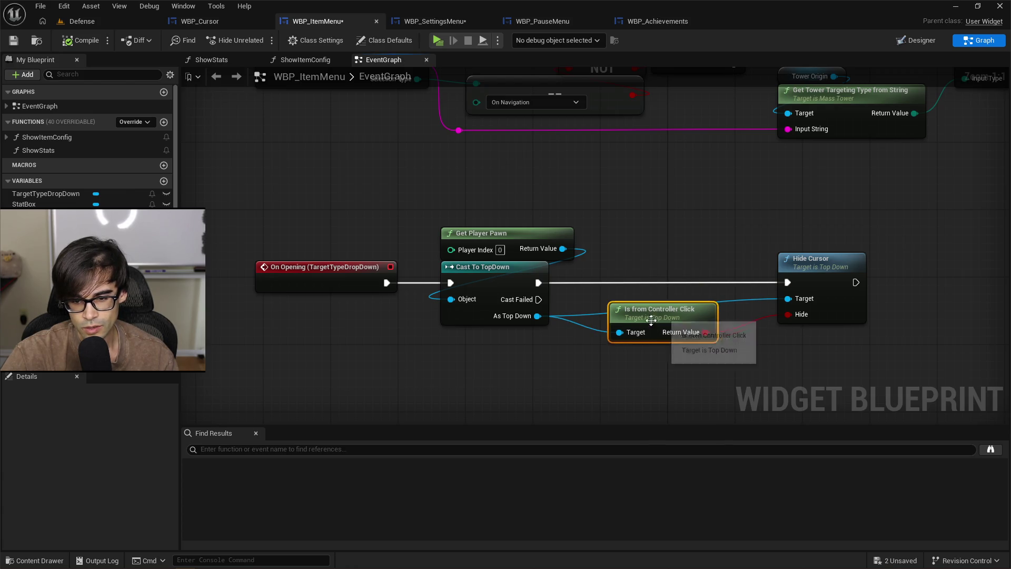
Step: Box-select the four cursor-hiding nodes and restore the editor window to a smaller size
mouse_move(492, 372)
left_mouse_down()
mouse_move(848, 275)
mouse_move(869, 229)
left_mouse_up()
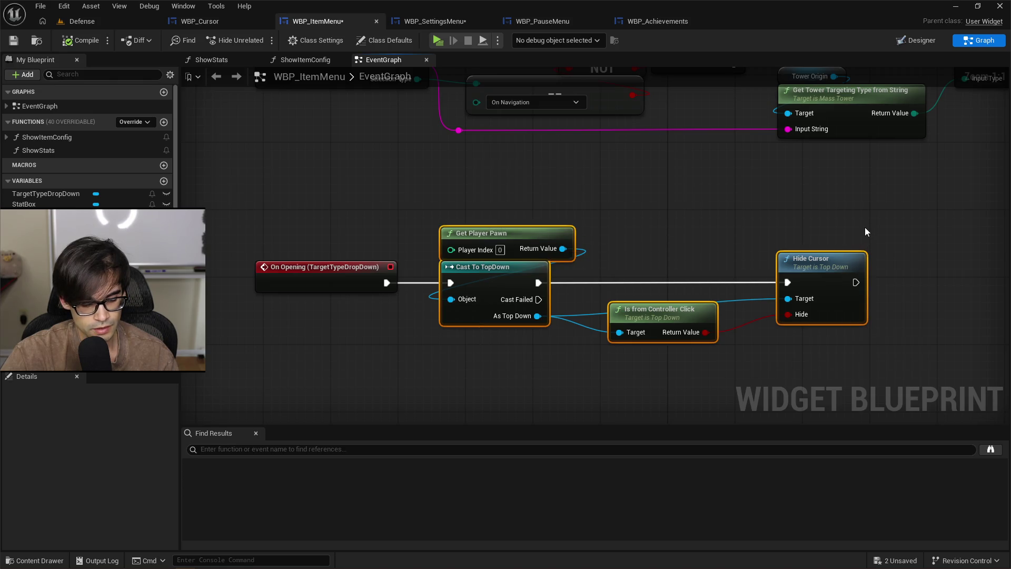
left_click(211, 21)
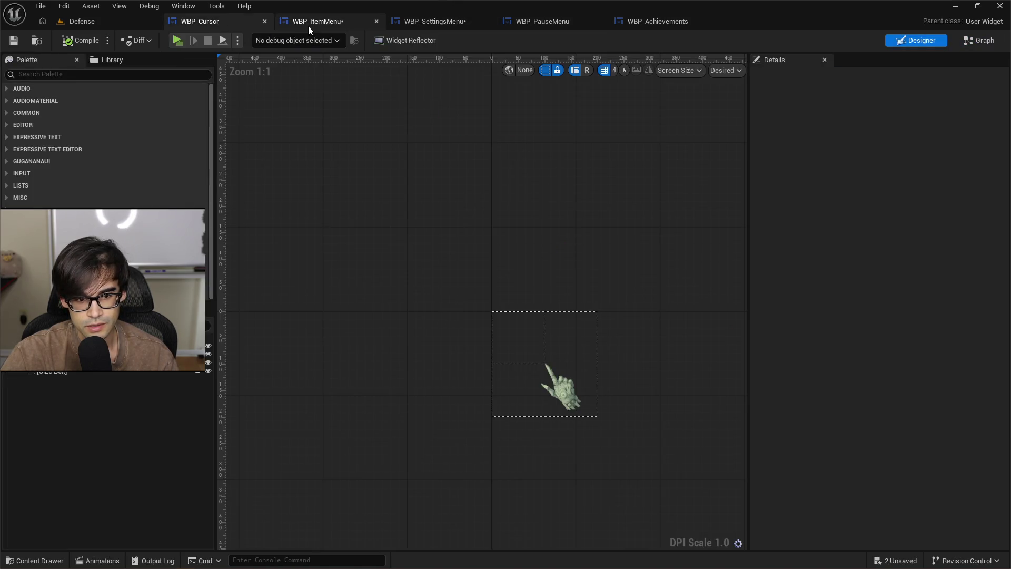
left_click(310, 22)
double_click(438, 15)
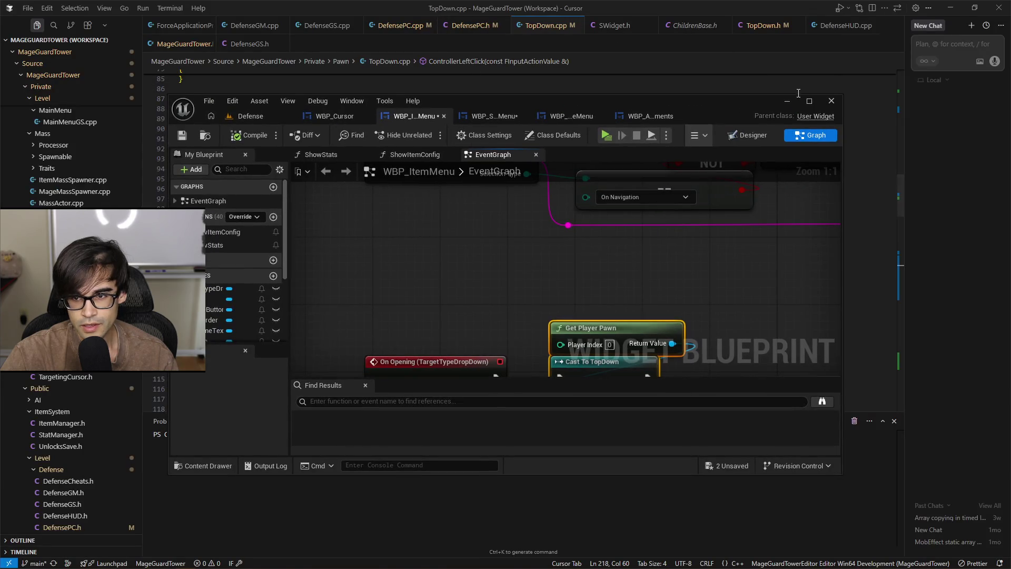
Step: Replace WBP_SettingsMenu's three cursor nodes with the four-node chain, wire On Opening to Cast To TopDown, and compile
left_click(810, 100)
left_click(437, 22)
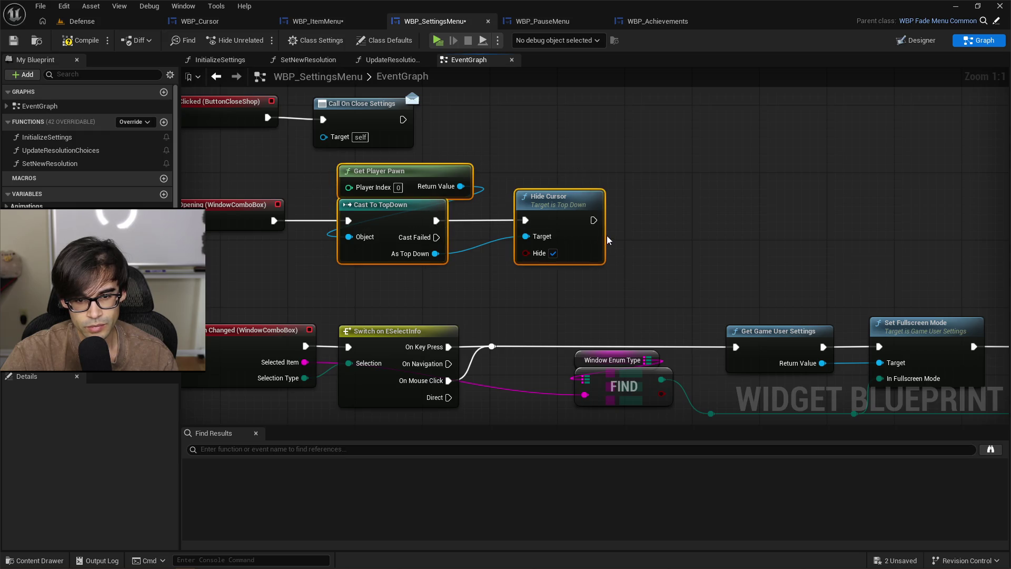
key("Delete")
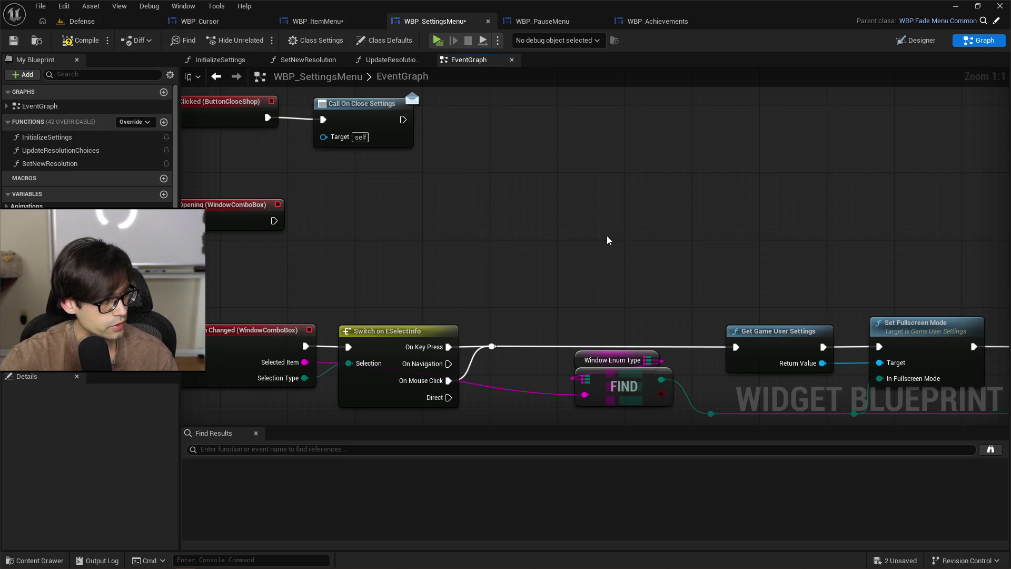
key("ctrl+z")
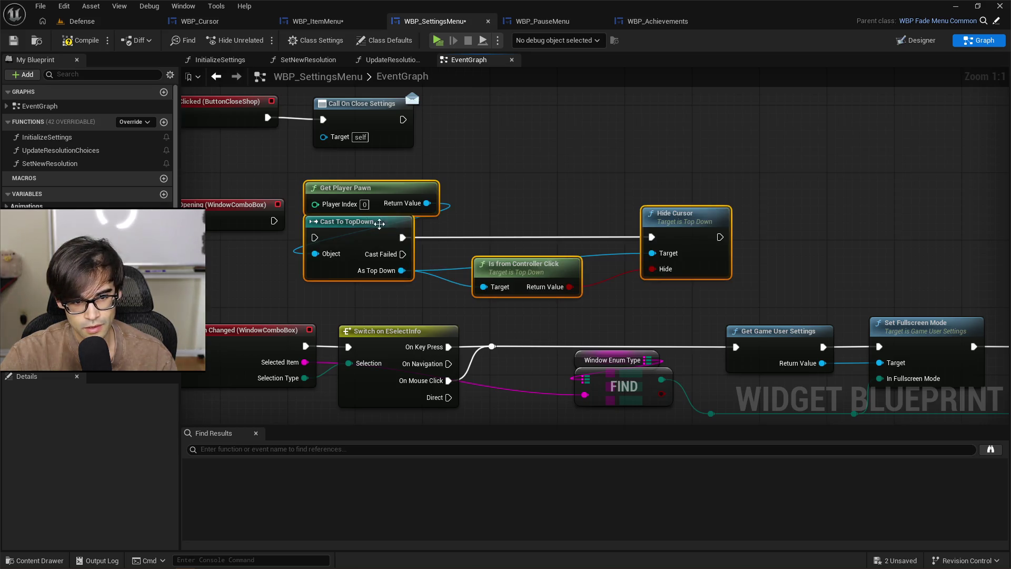
mouse_move(274, 221)
left_mouse_down()
mouse_move(315, 237)
mouse_move(370, 197)
mouse_move(361, 205)
left_mouse_up()
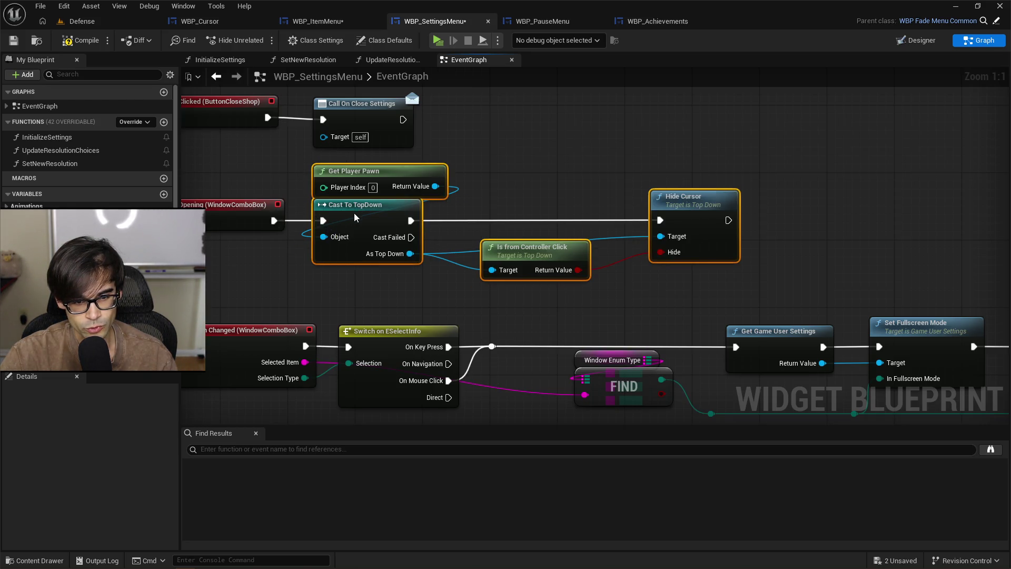
left_click(67, 41)
scroll(589, 162, "down", 3)
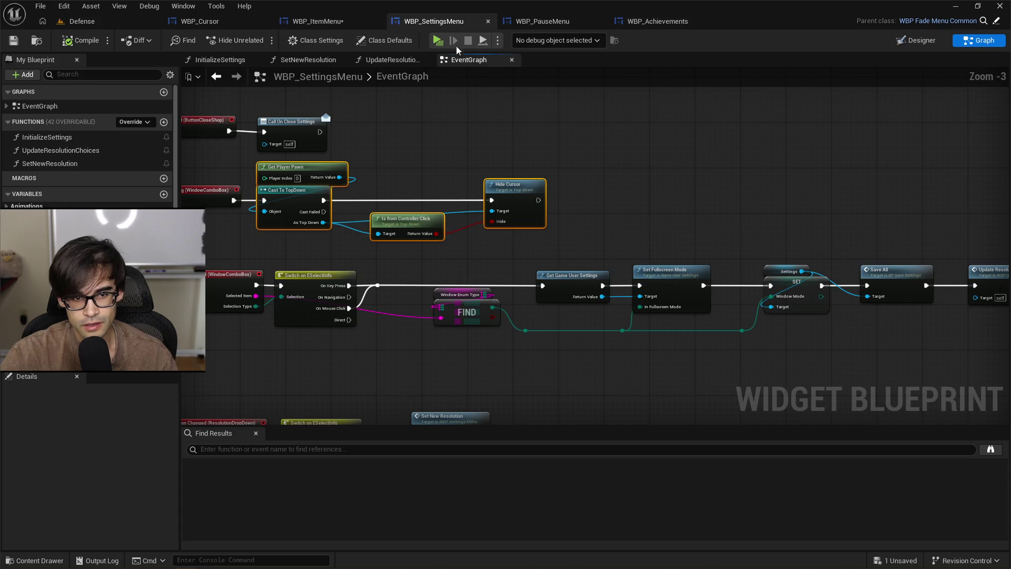
Step: Play-test the Defense level, pause, and open the in-game Settings screen
left_click(87, 21)
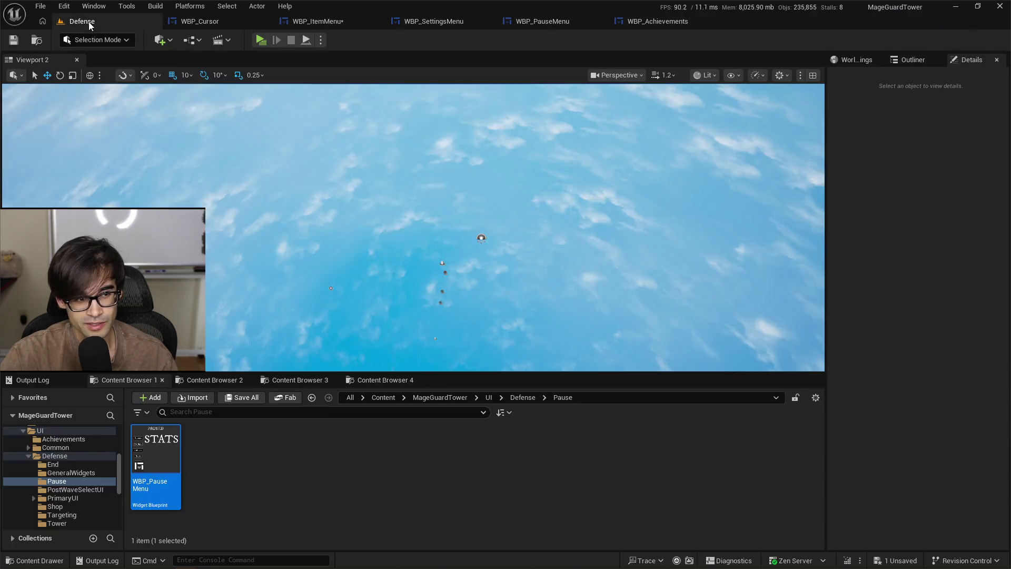
left_click(261, 41)
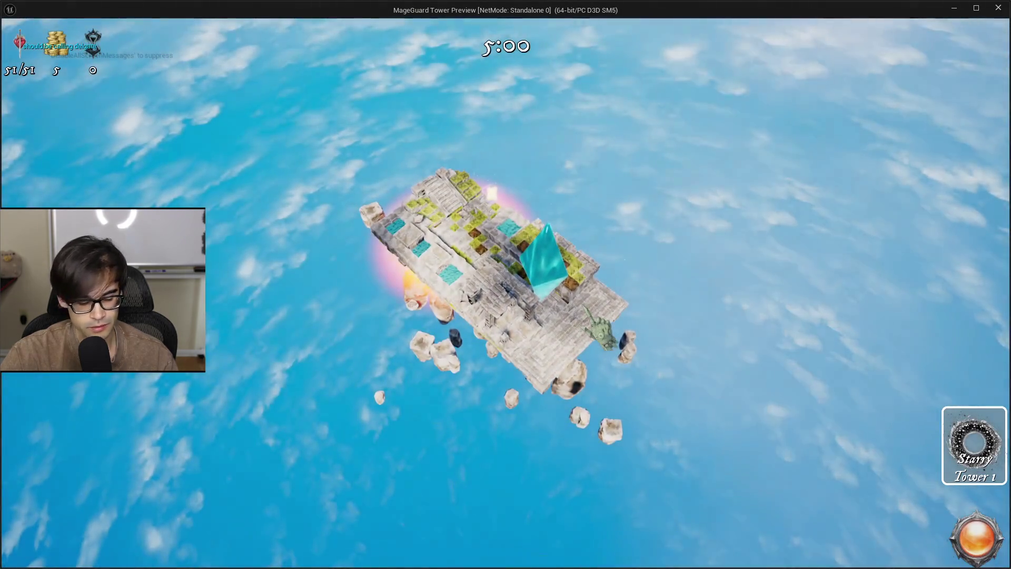
key("Escape")
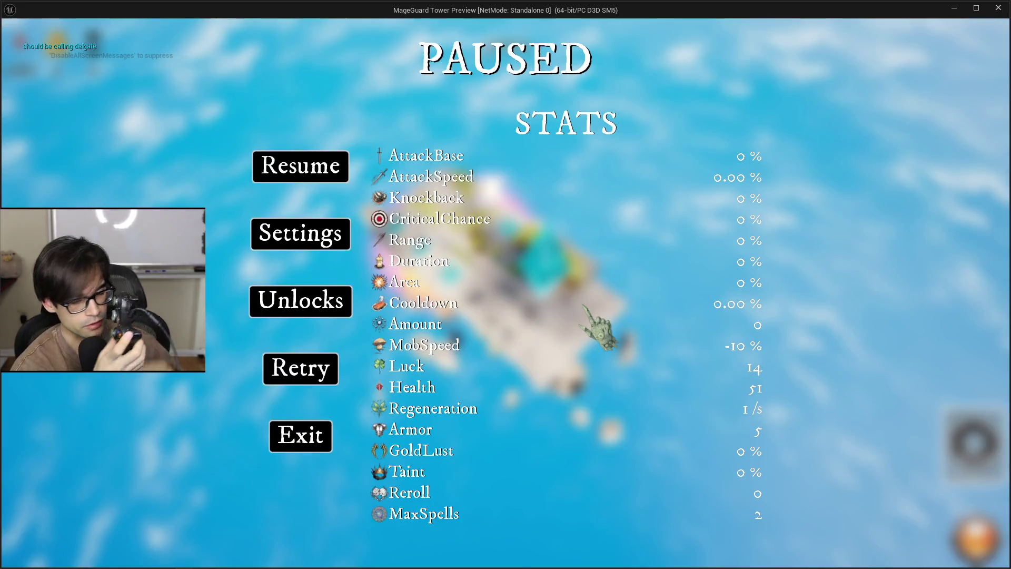
left_click(315, 243)
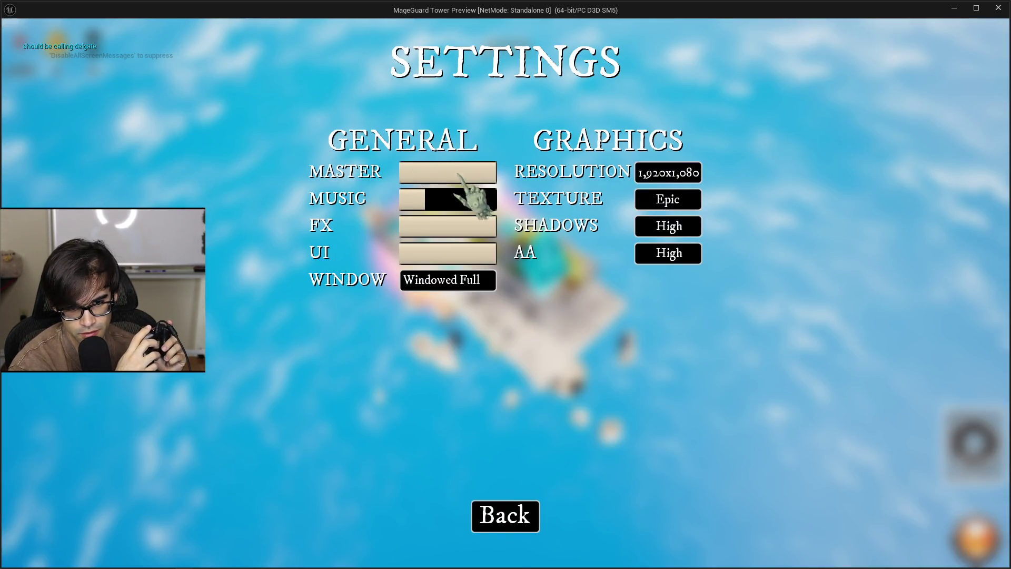
Step: Move up toward FullScreen in the WINDOW dropdown, close it unchanged, and quit the preview
left_click(452, 279)
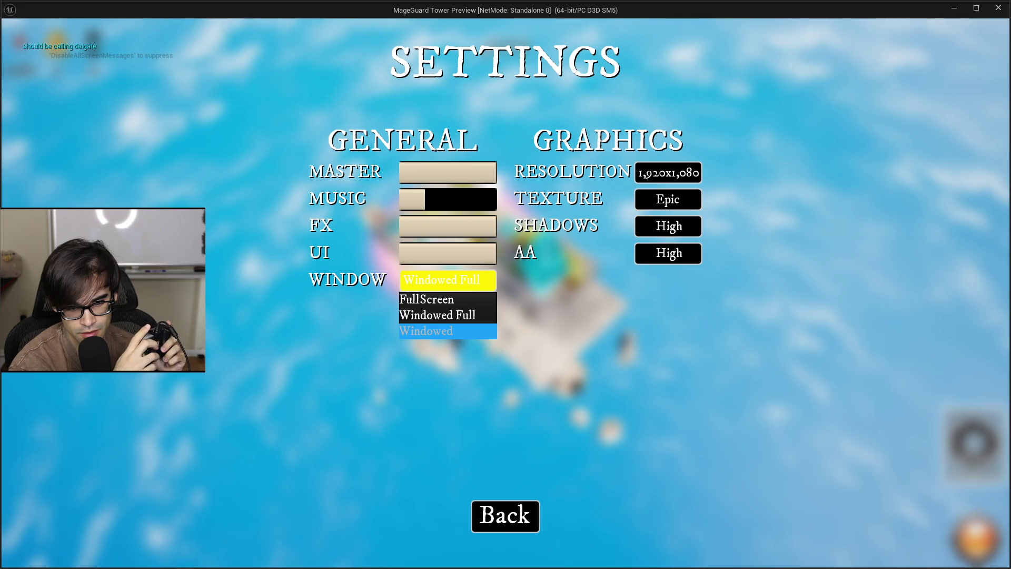
key("Up")
key("Up")
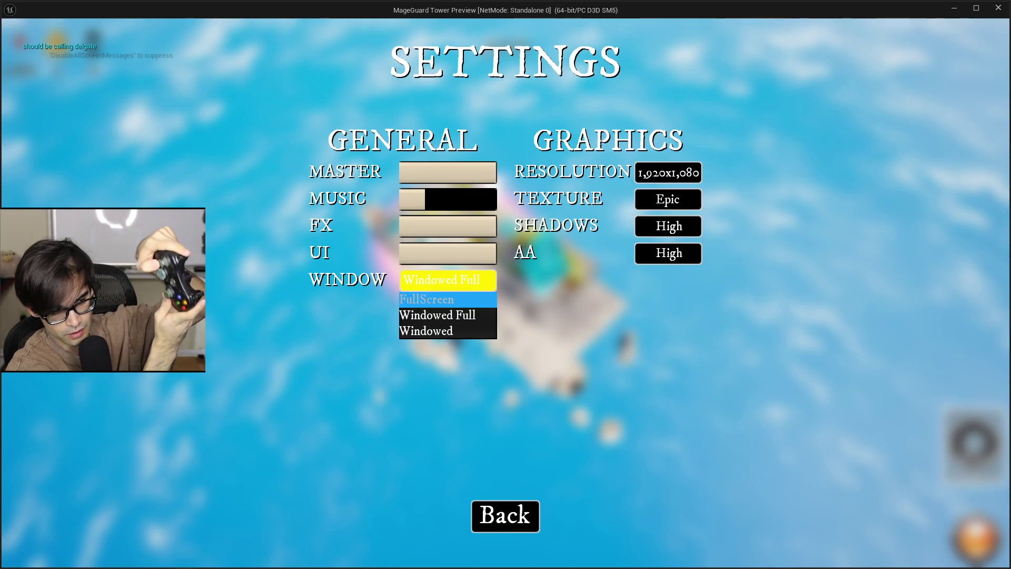
key("Escape")
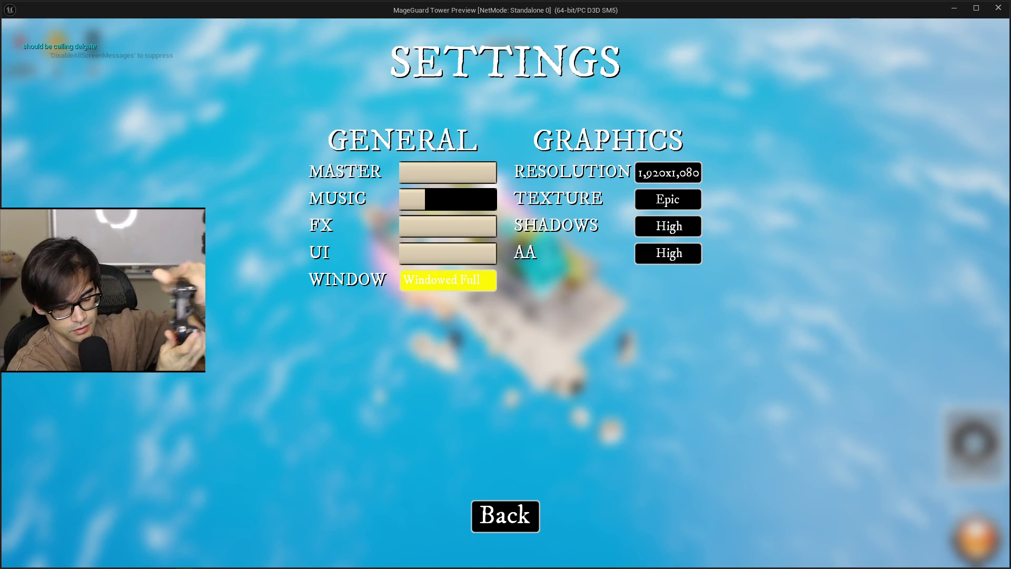
key("Escape")
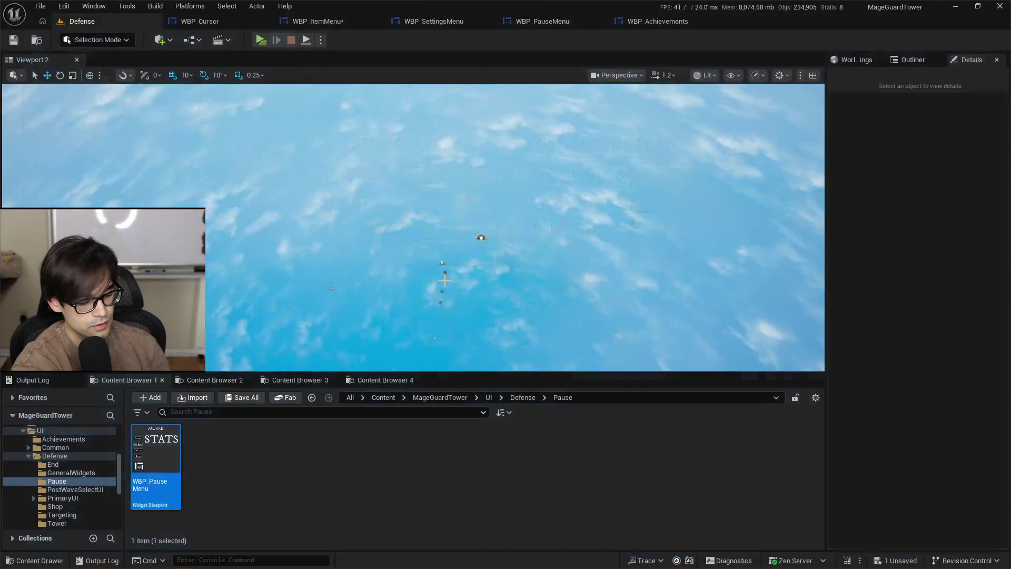
Step: Bring up the WBP_SettingsMenu widget in the Designer
left_click(546, 24)
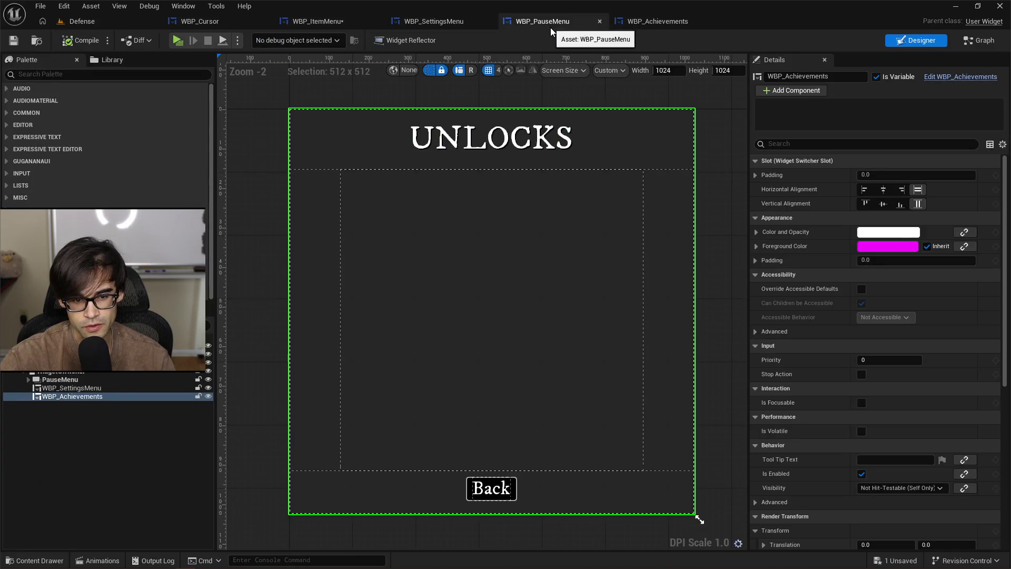
left_click(657, 24)
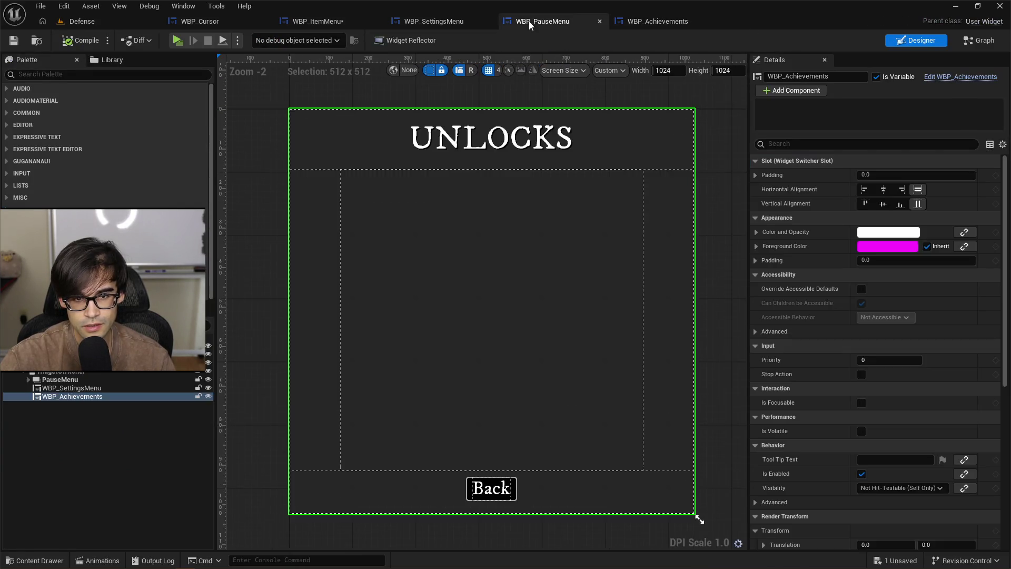
left_click(445, 22)
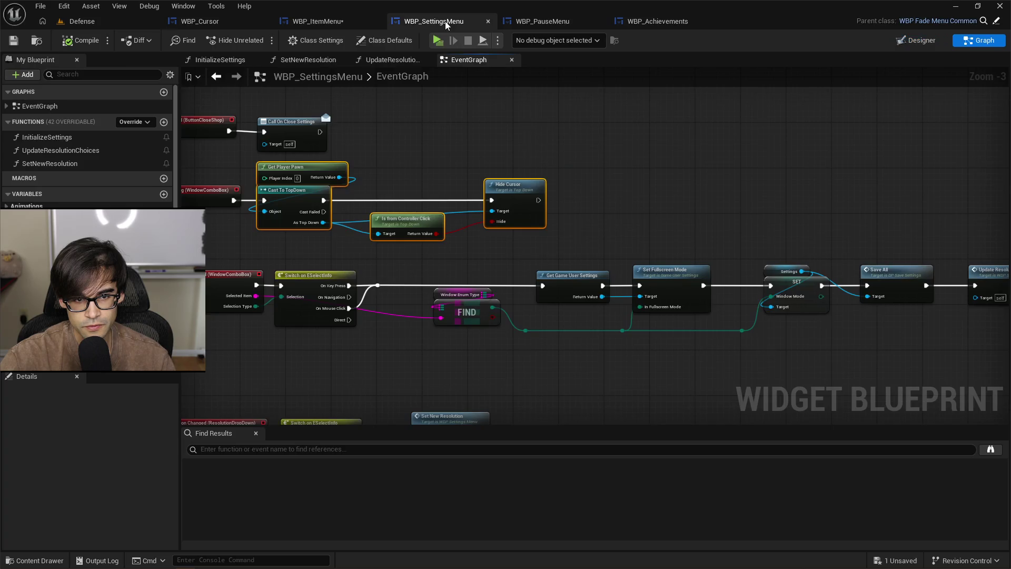
left_click(905, 42)
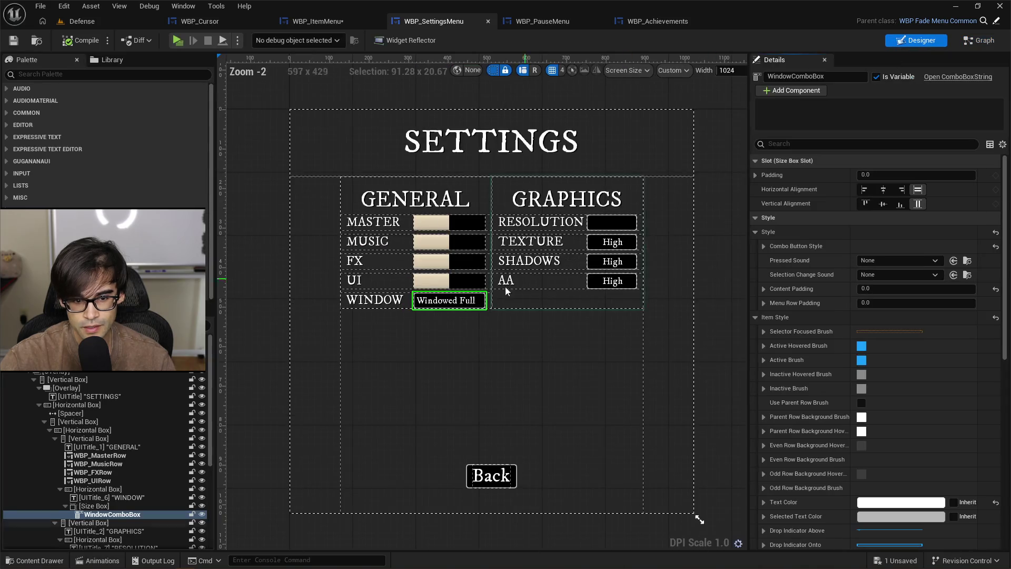
Step: Tick Is Focusable on the WindowComboBox, then view the WBP_ItemMenu event graph
scroll(857, 283, "down", 2)
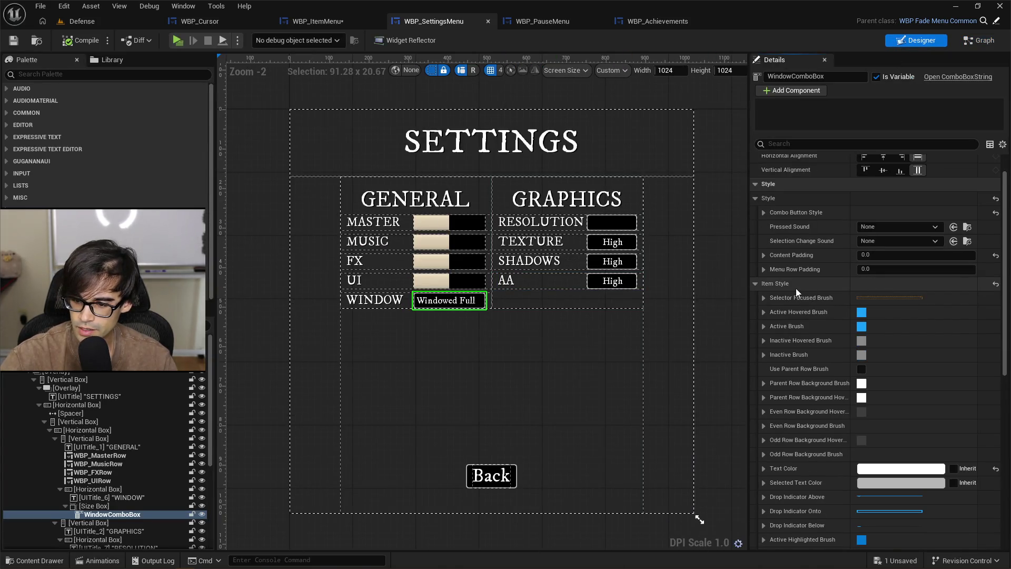
scroll(795, 288, "up", 1)
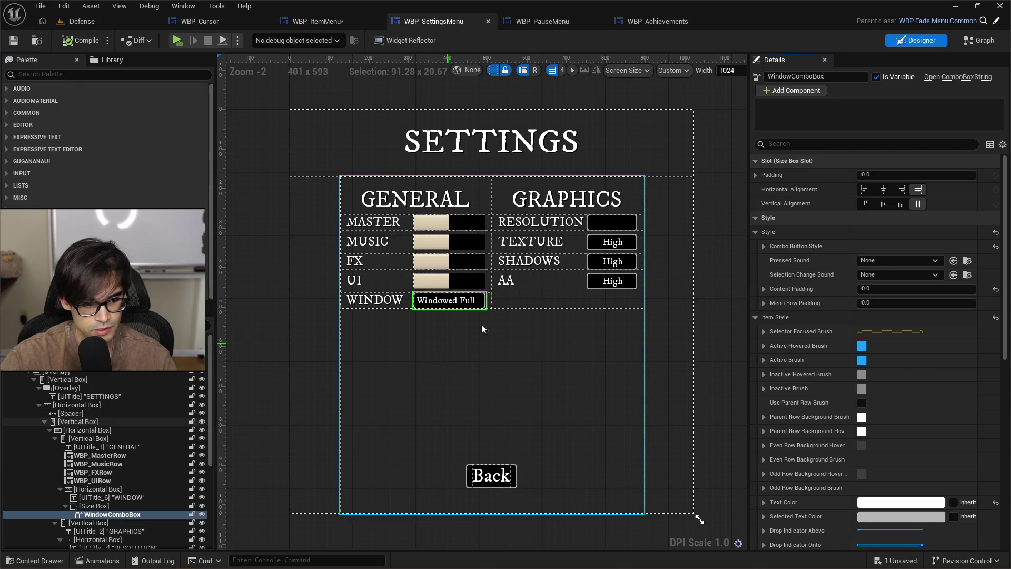
left_click(755, 232)
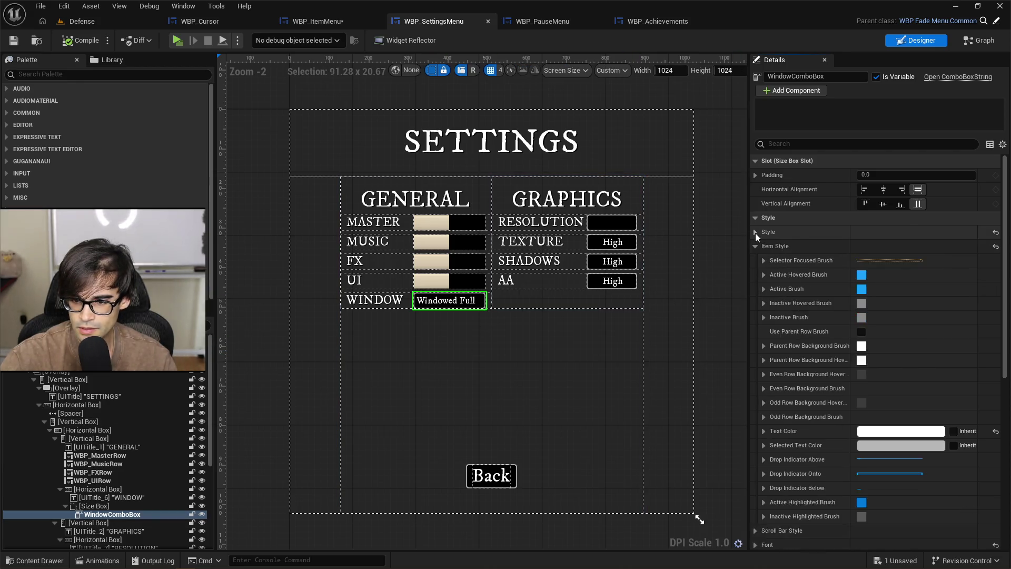
left_click(756, 232)
scroll(791, 295, "down", 3)
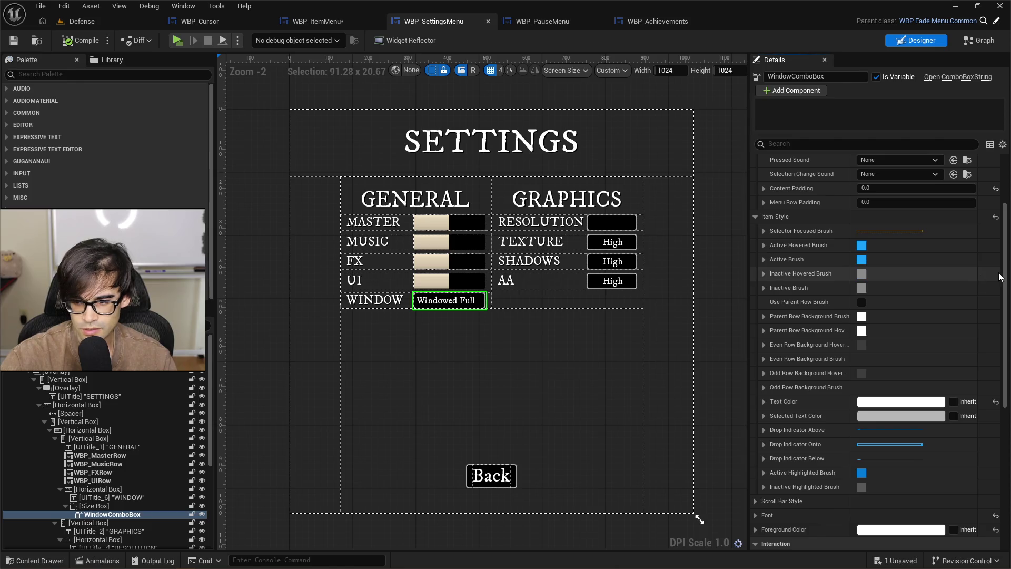
left_click_drag(1005, 287, 1004, 439)
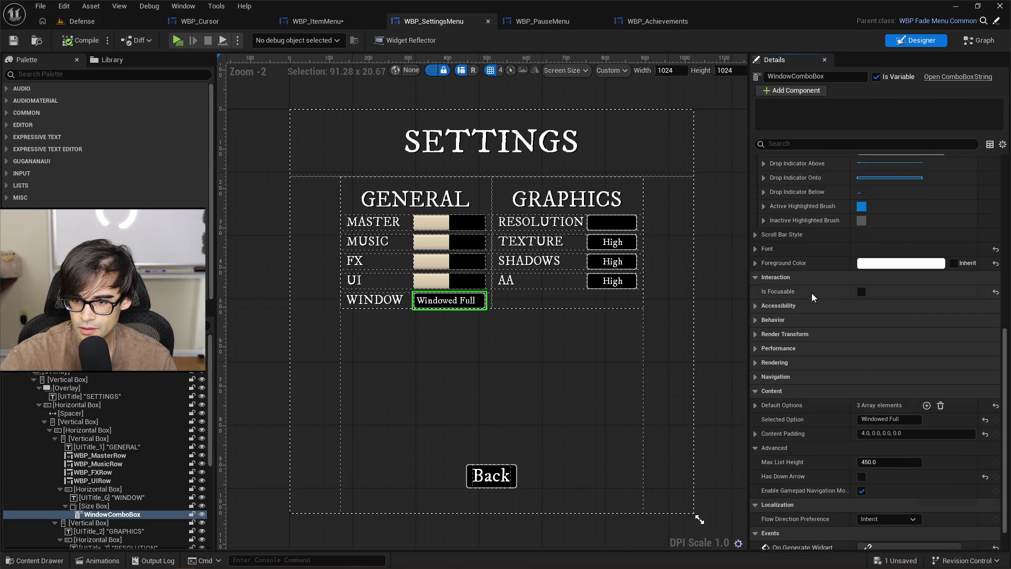
scroll(811, 293, "up", 5)
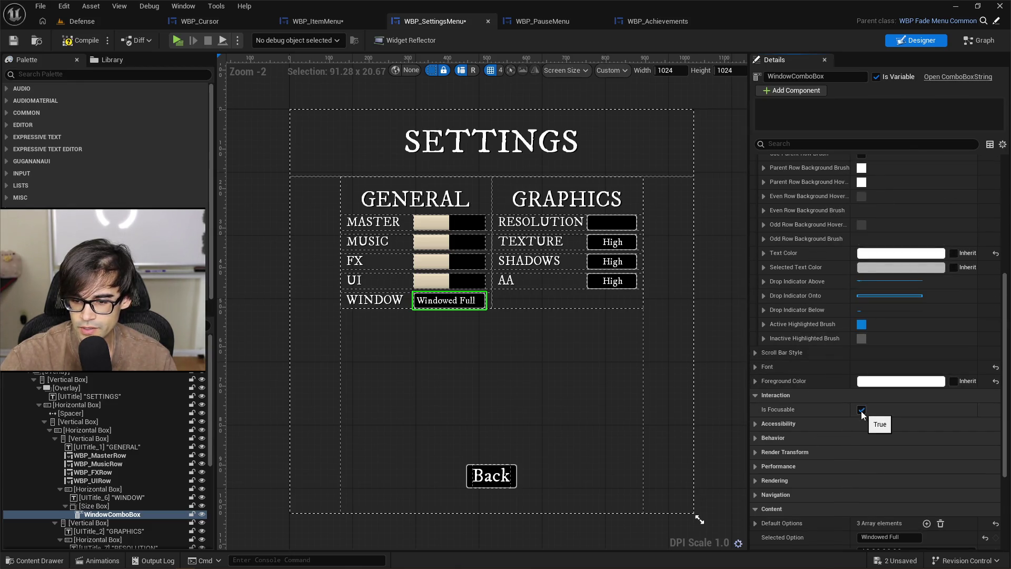
left_click(862, 410)
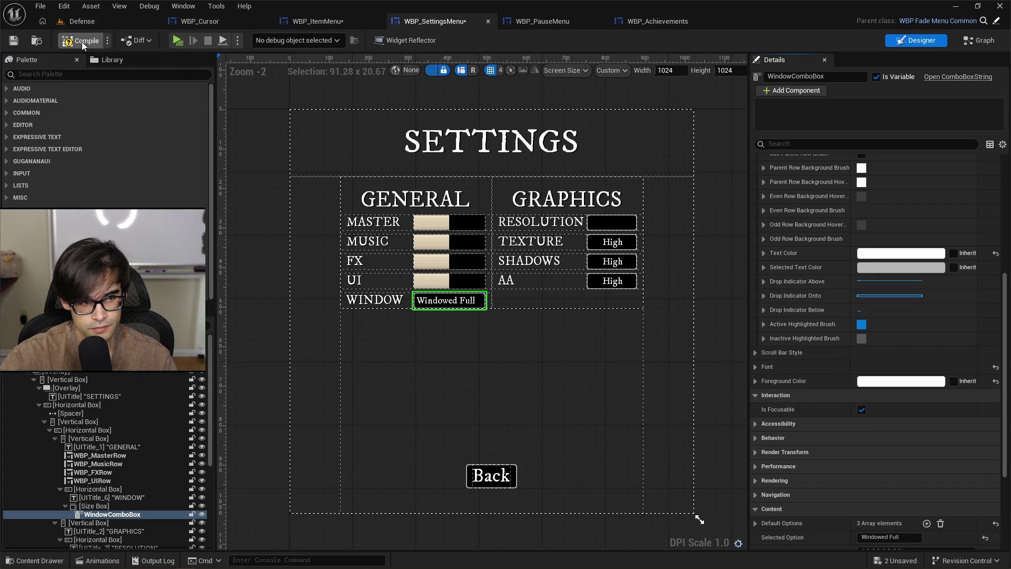
left_click(319, 21)
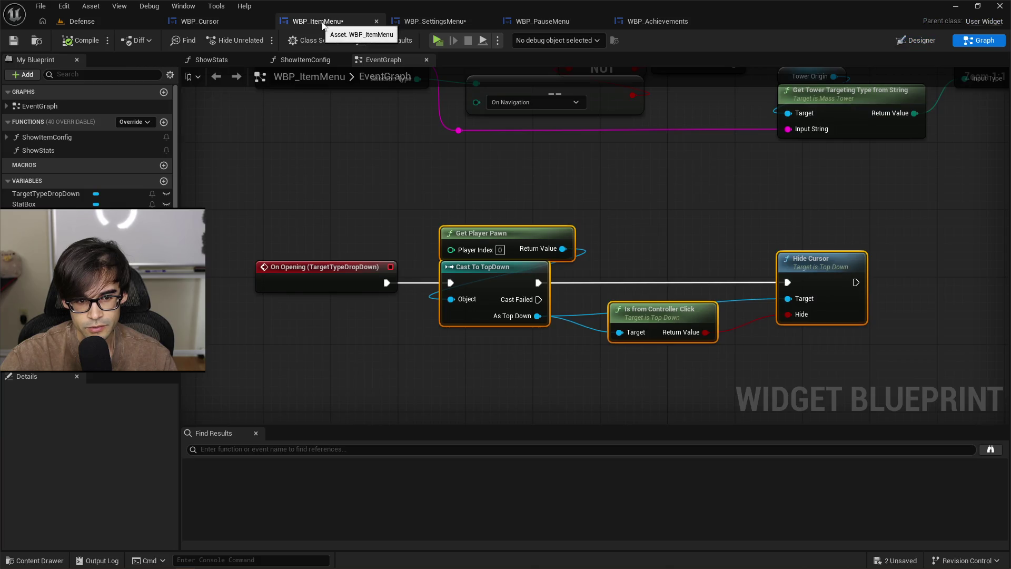
Step: Search WBP_ItemMenu's Details for 'game' to check gamepad navigation mode, then save it
left_click(919, 41)
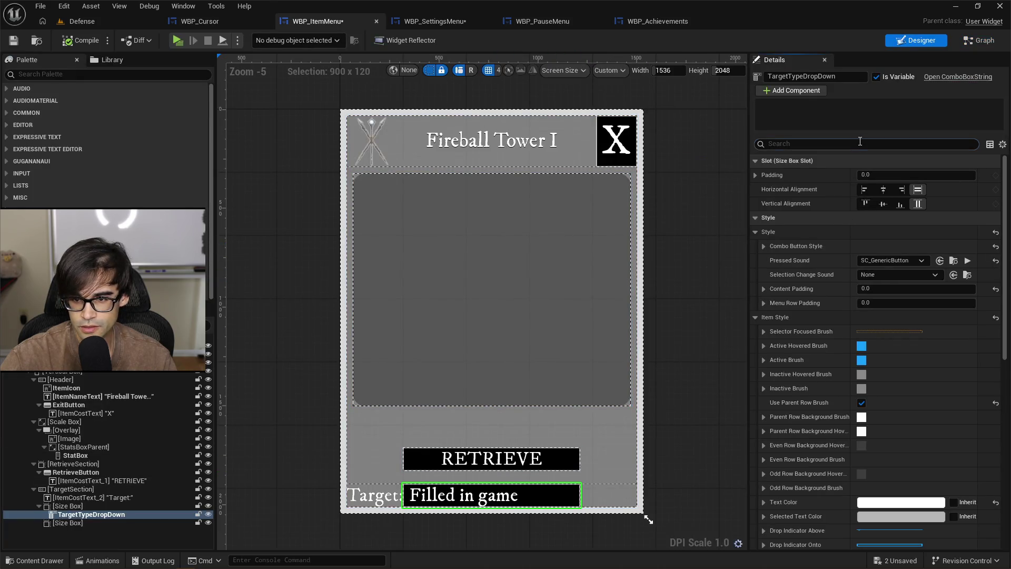
type("focus")
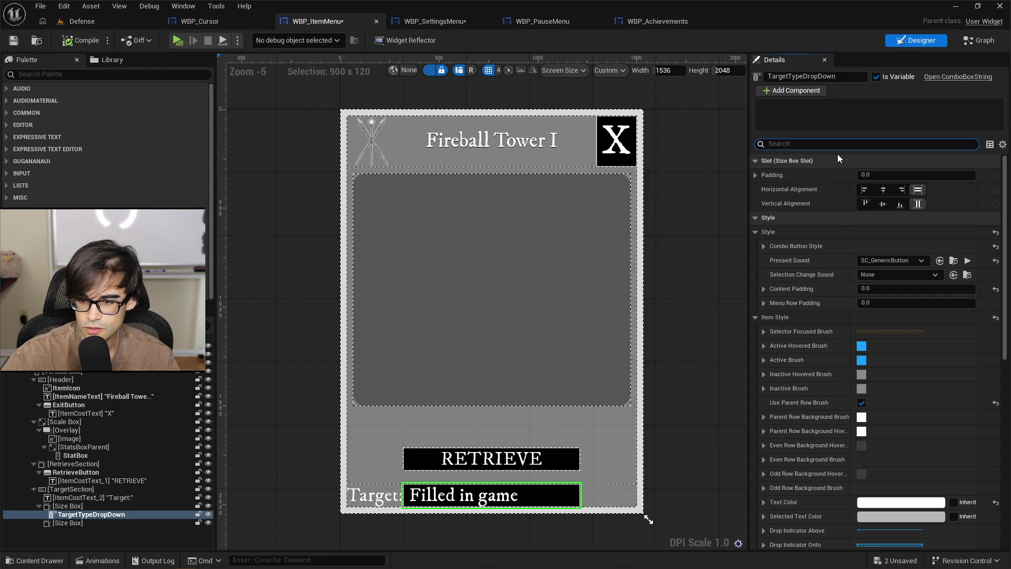
type("con")
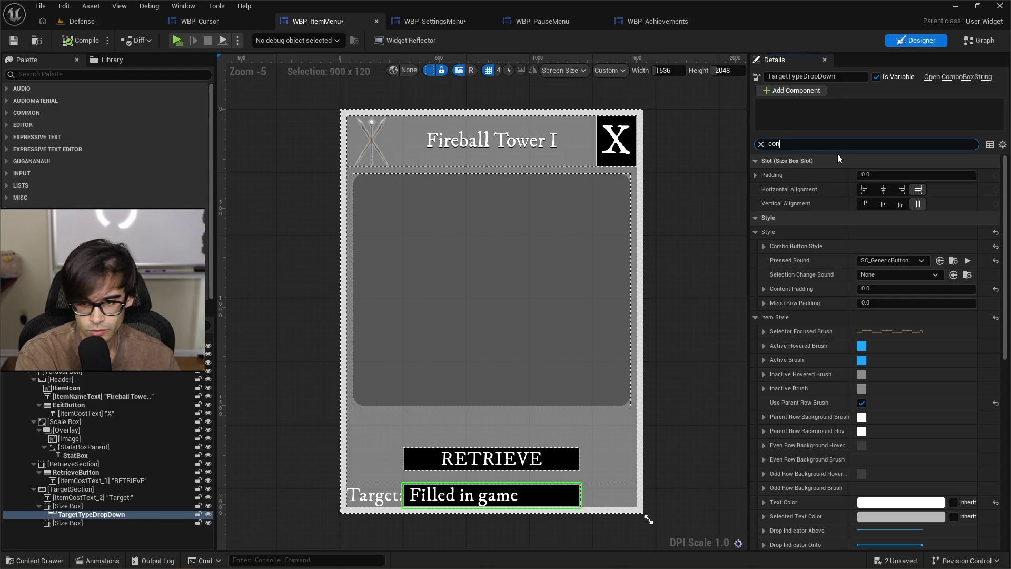
key("BackSpace")
key("BackSpace")
key("BackSpace")
type("game")
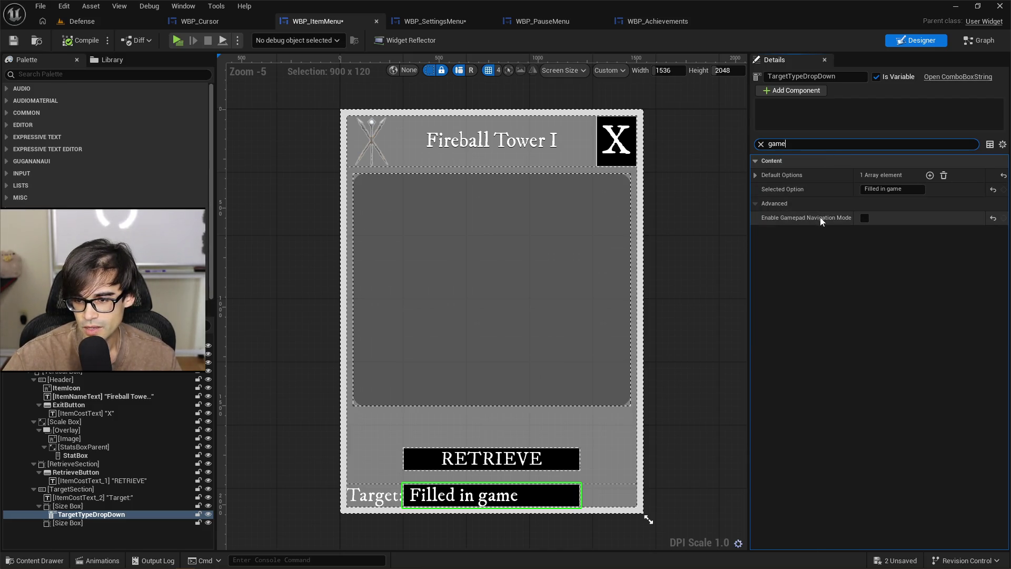
mouse_move(822, 218)
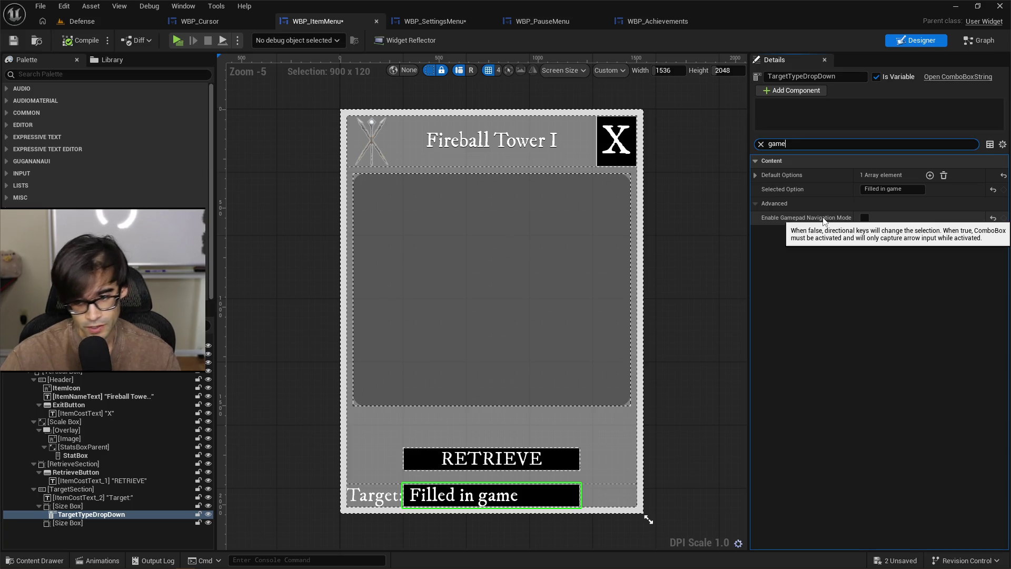
left_click(18, 44)
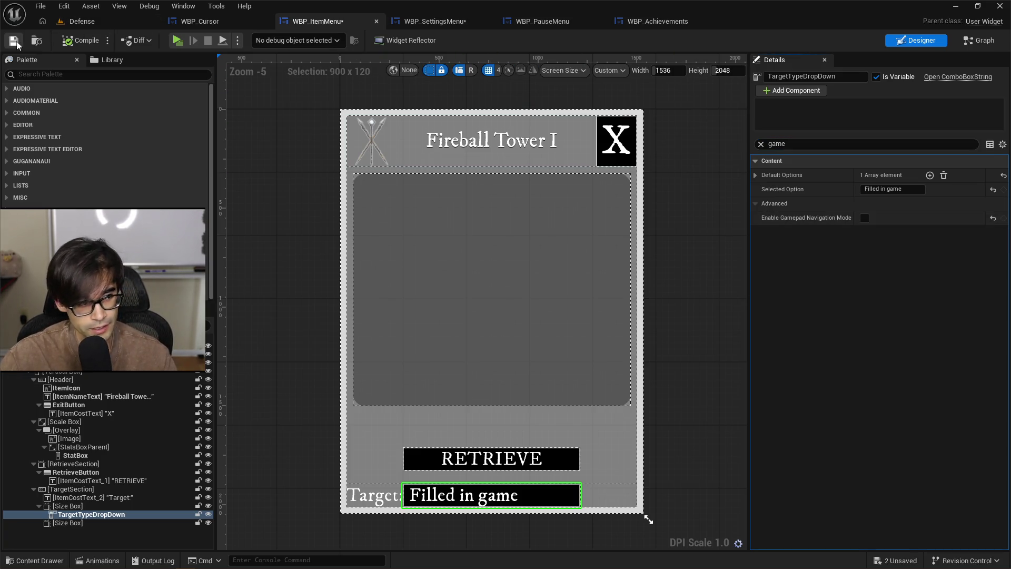
left_click(432, 21)
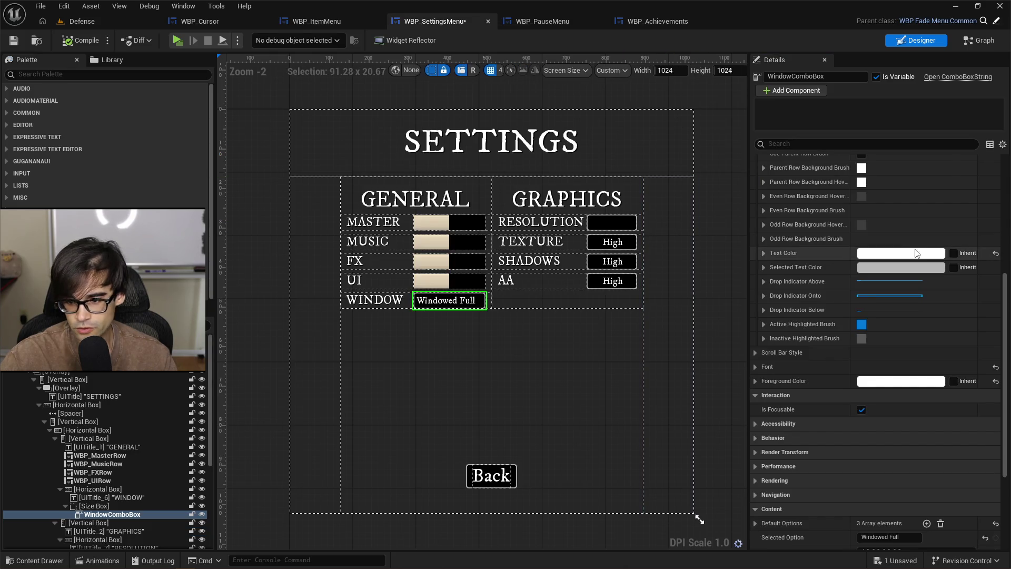
Step: Turn off Enable Gamepad Navigation Mode on the WindowComboBox and save
left_click(857, 143)
type("g")
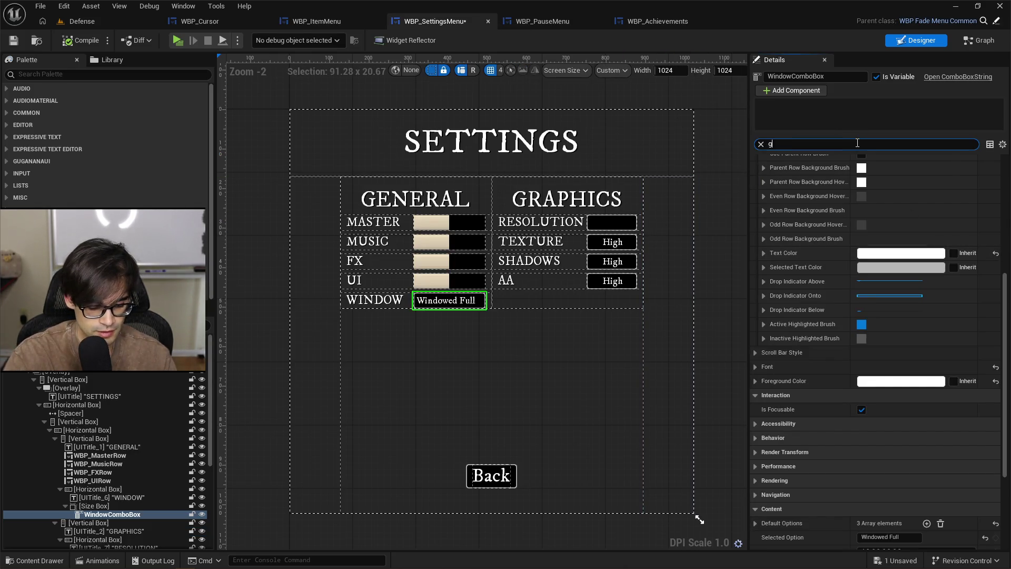
type("ame")
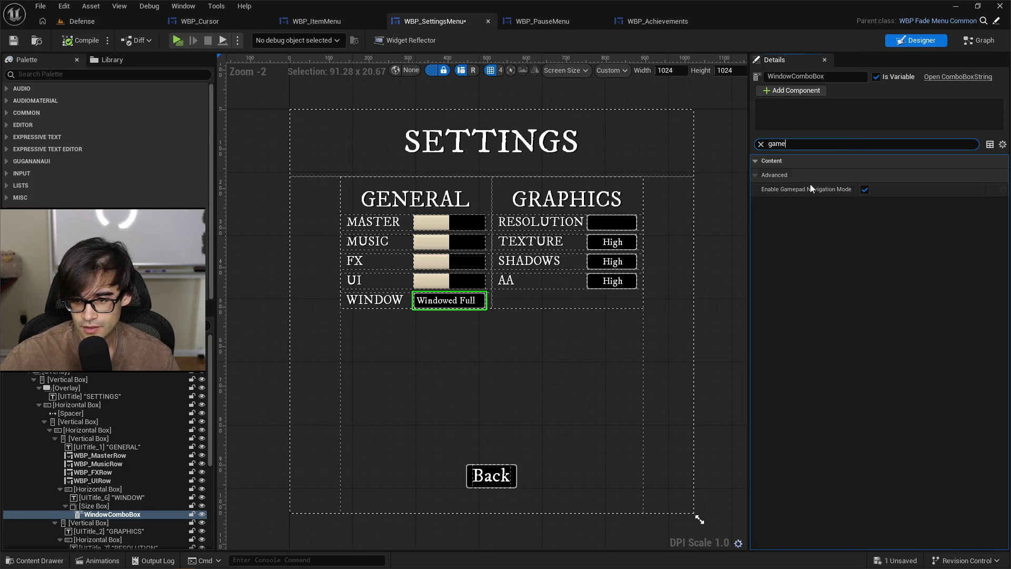
left_click(865, 188)
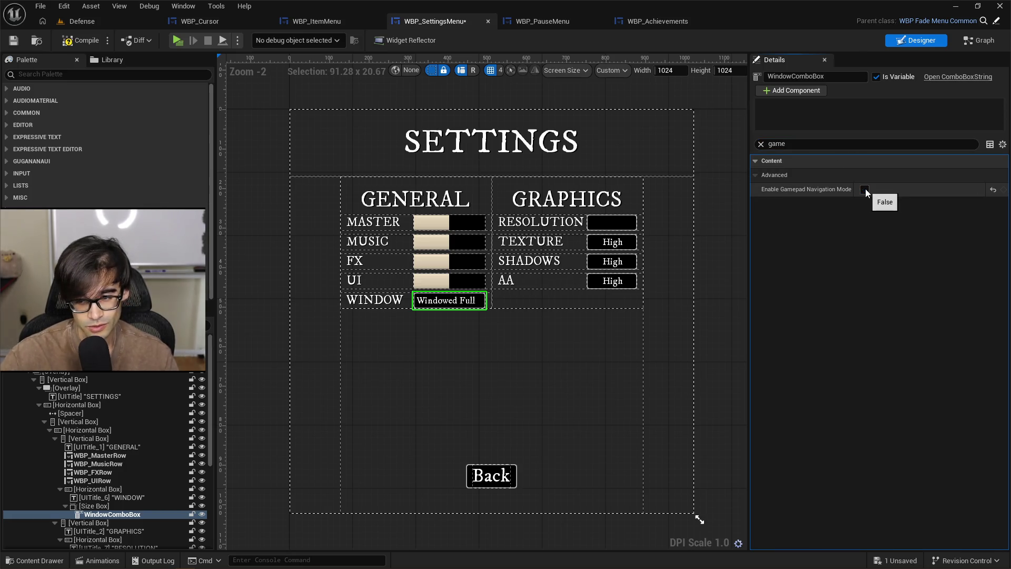
left_click(14, 42)
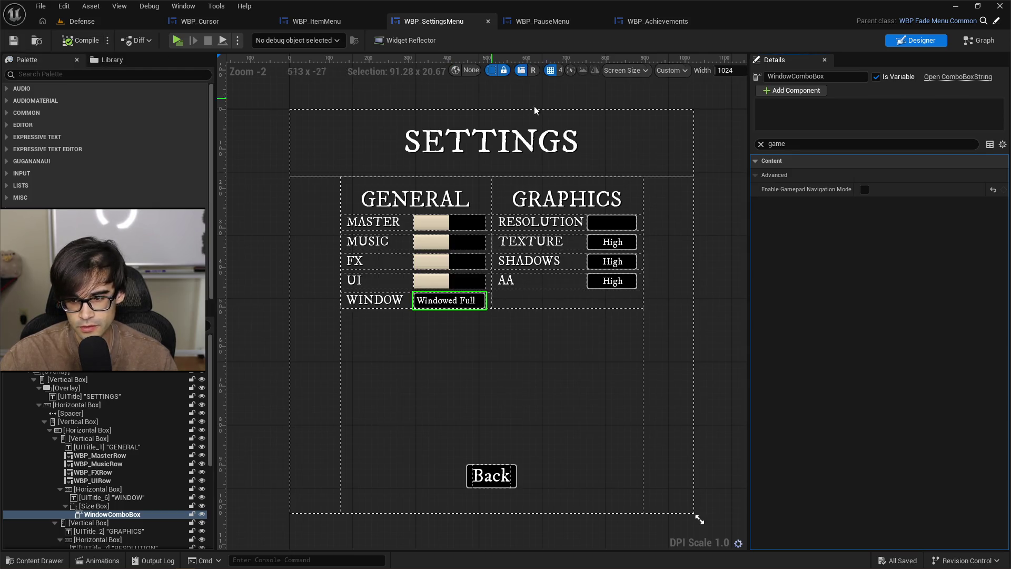
Step: Untick Is Focusable on the WindowComboBox and save WBP_SettingsMenu again
left_click(762, 144)
type("focus")
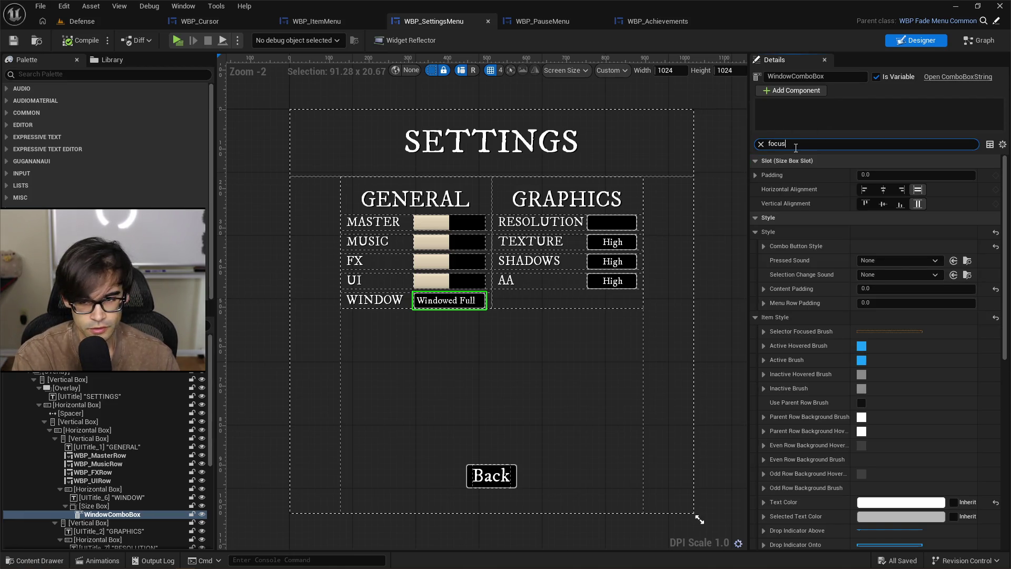
left_click(865, 218)
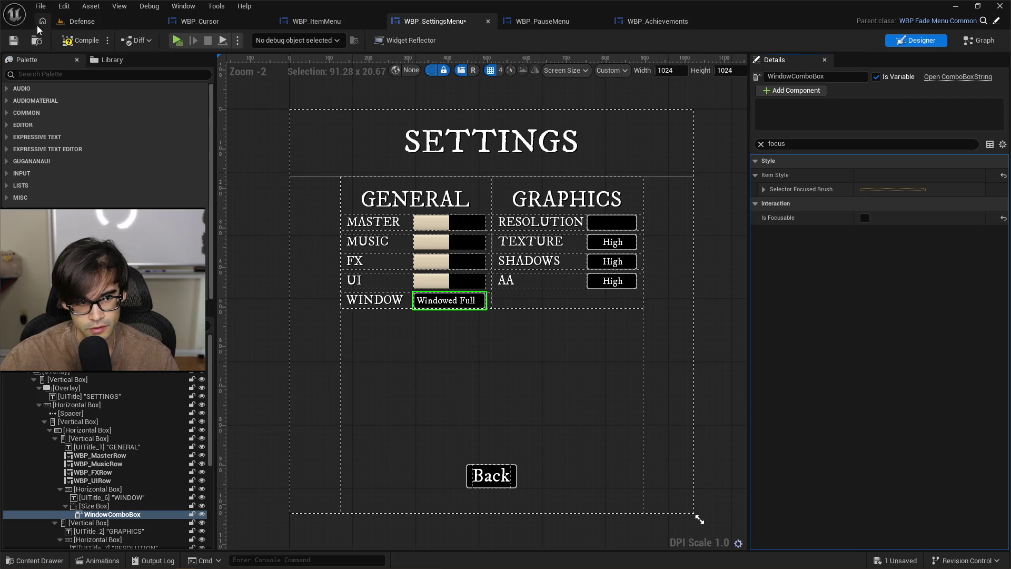
left_click(13, 41)
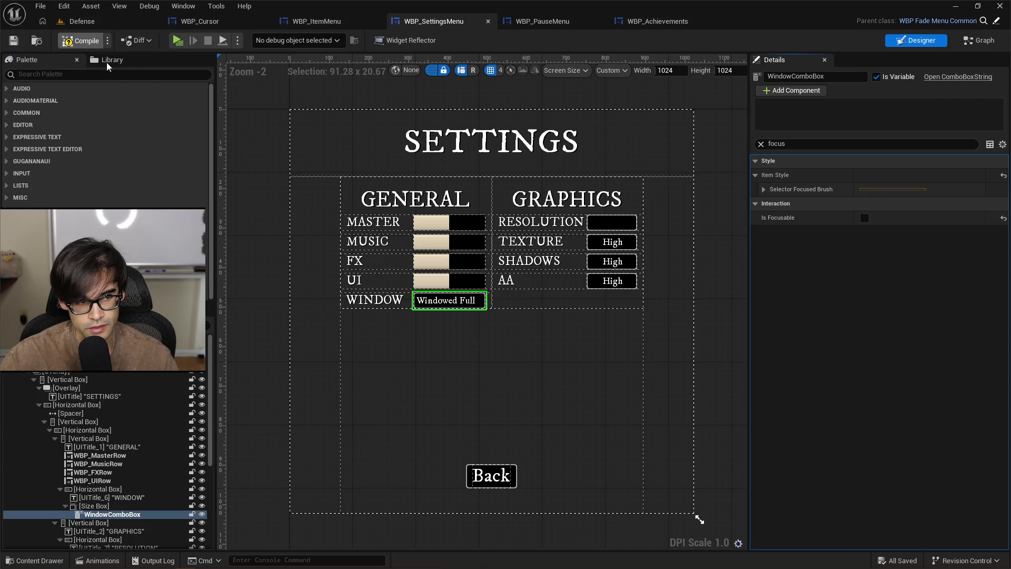
left_click(119, 21)
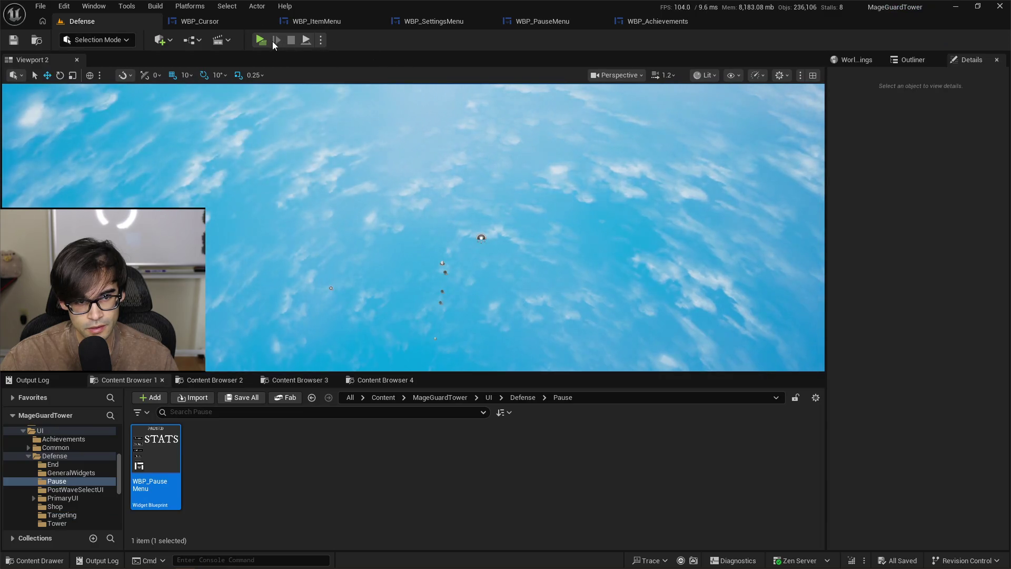
Step: Play-test, reach Settings via the pause menu, and set WINDOW to Windowed
left_click(259, 40)
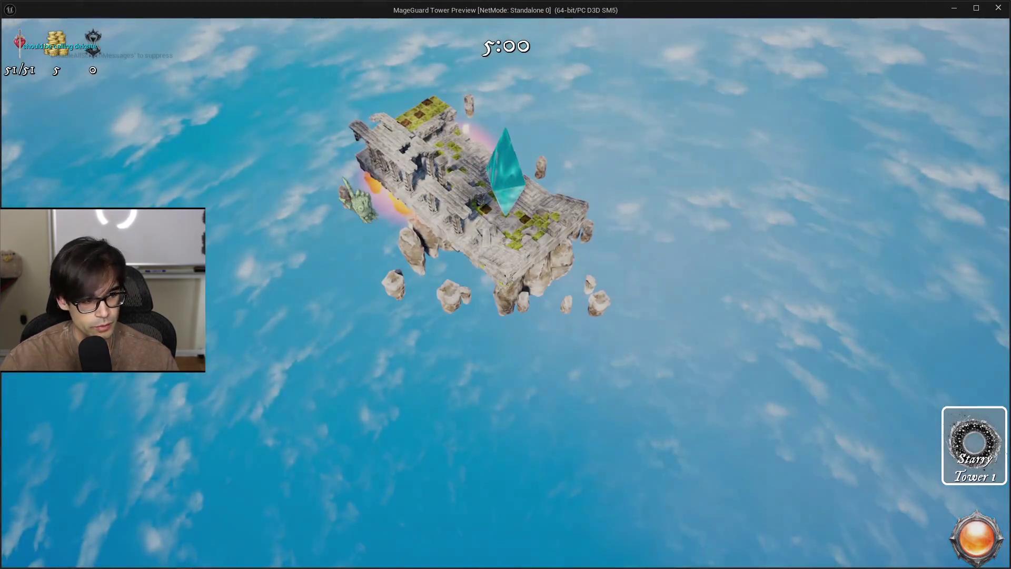
key("Escape")
key("Down")
key("Return")
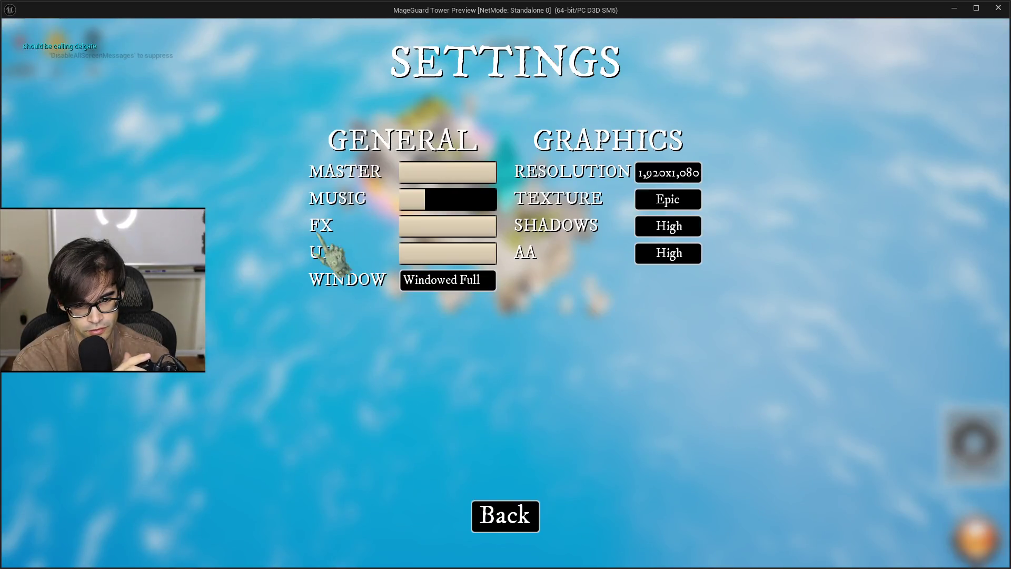
key("Return")
key("Return")
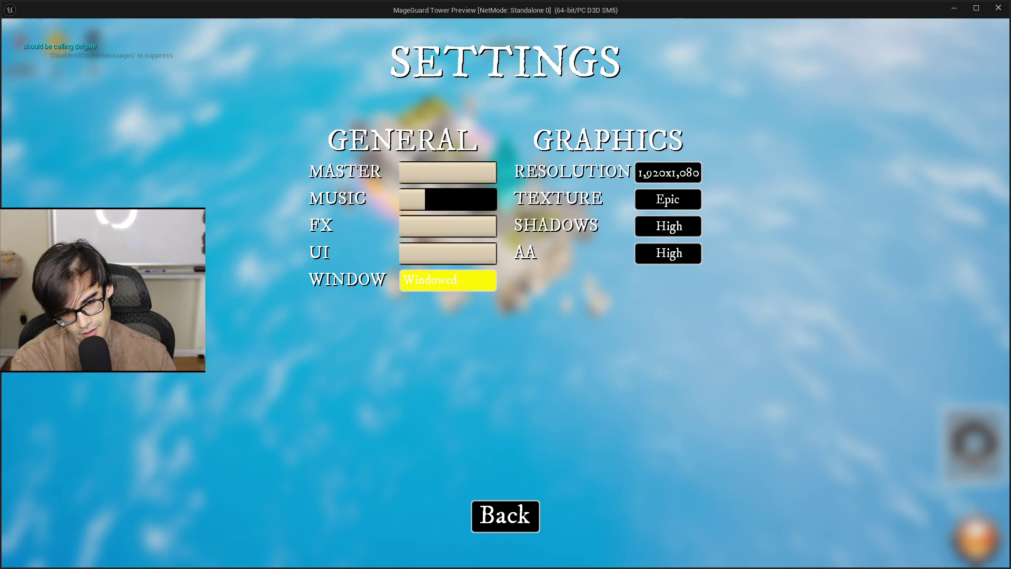
Step: Stop the preview and show WBP_SettingsMenu's full Details list by clearing the 'focus' filter
key("alt+F4")
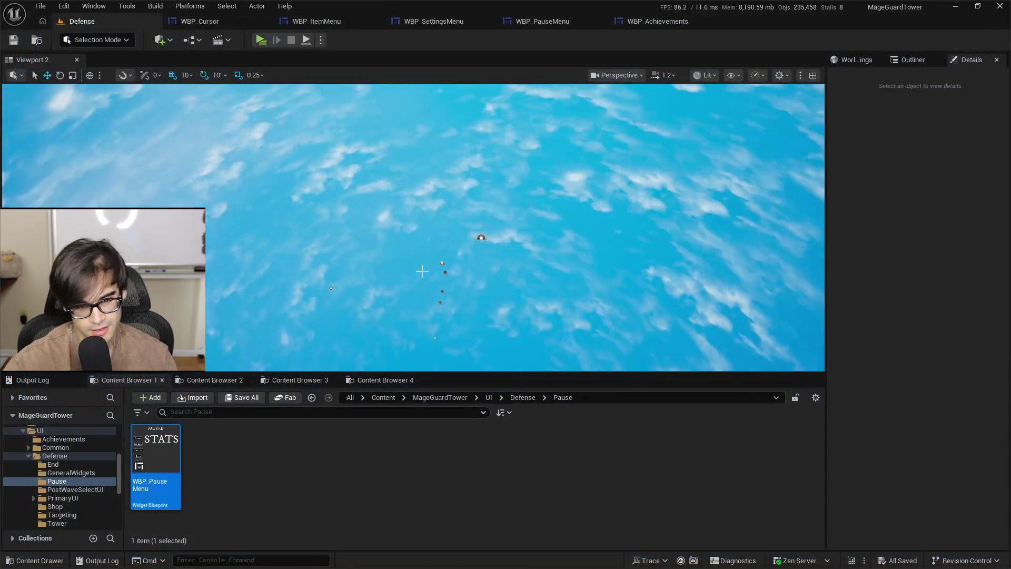
left_click(321, 23)
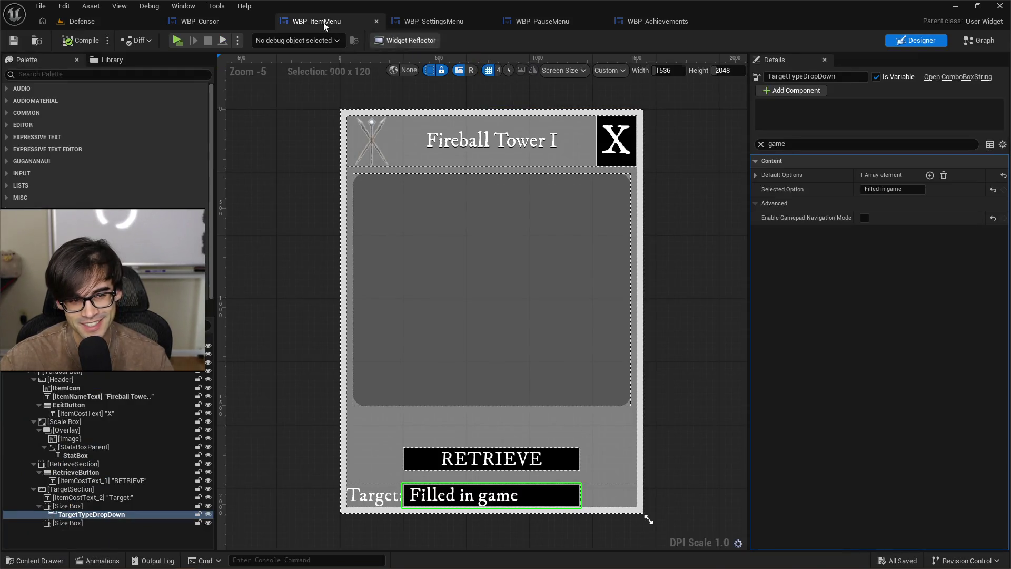
left_click(217, 22)
left_click(337, 21)
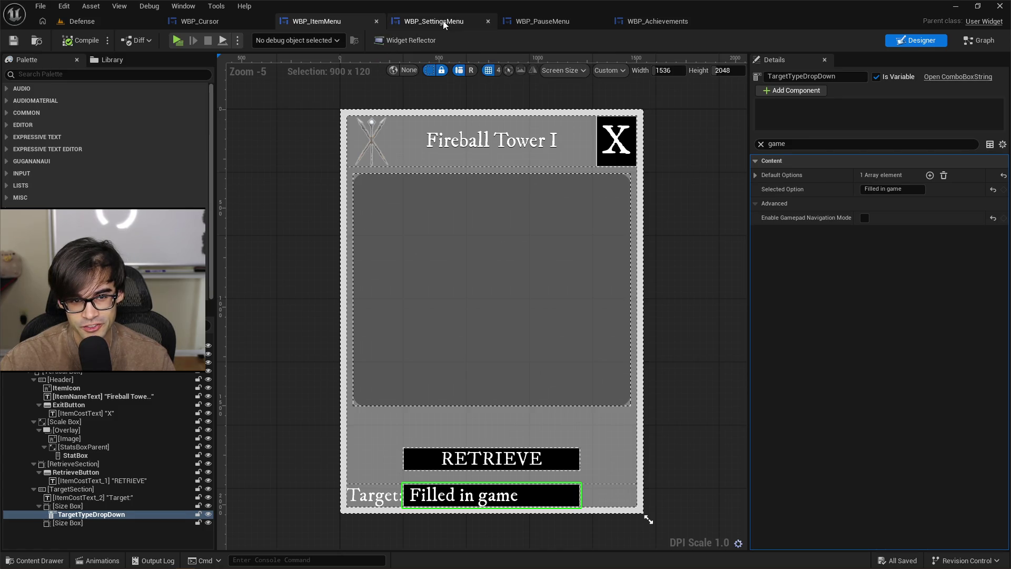
left_click(426, 23)
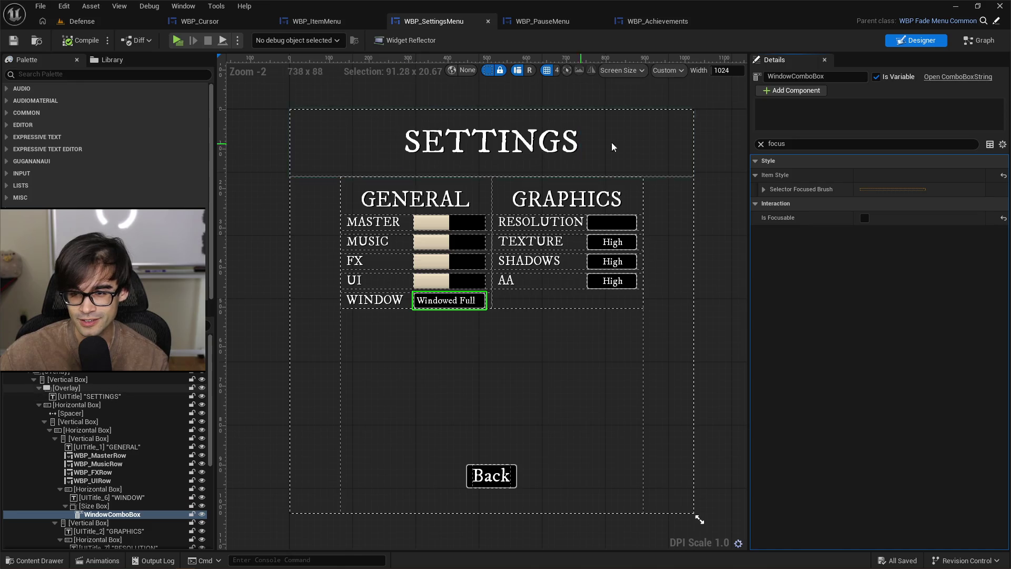
left_click(762, 145)
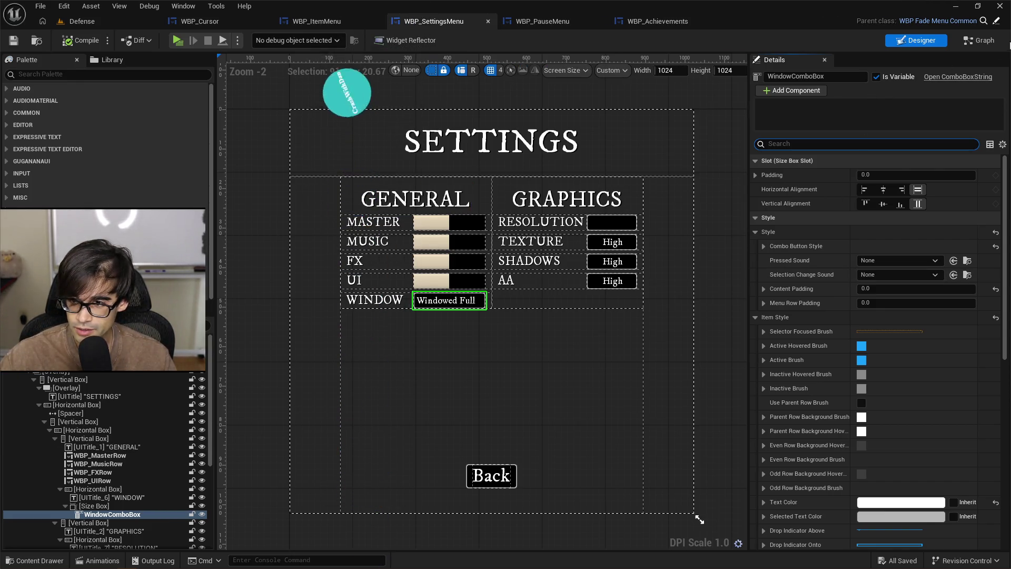
Step: Paste the Cast To TopDown and Hide Cursor nodes after Apply Settings and wire them in
left_click(984, 41)
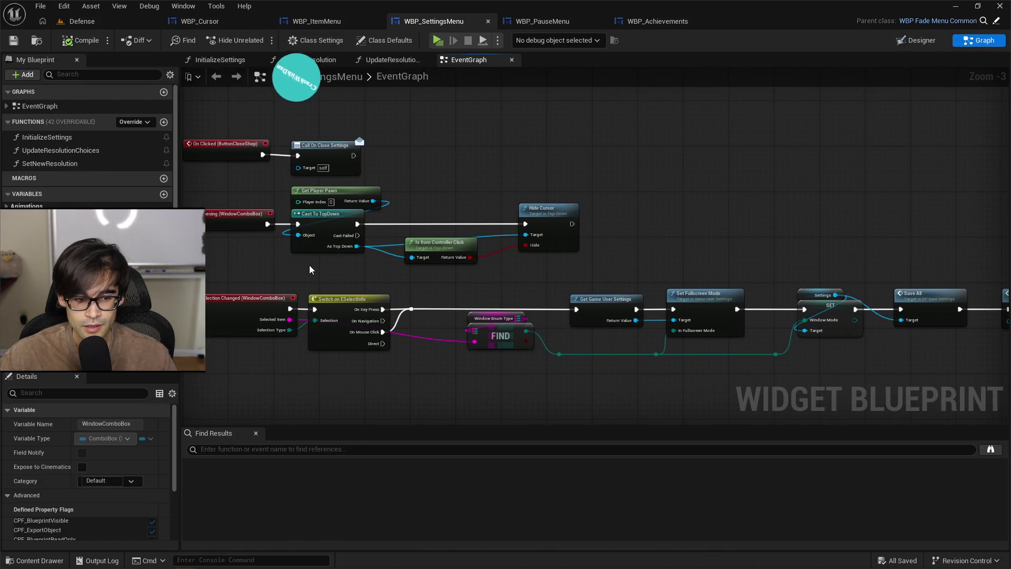
left_click_drag(308, 264, 622, 191)
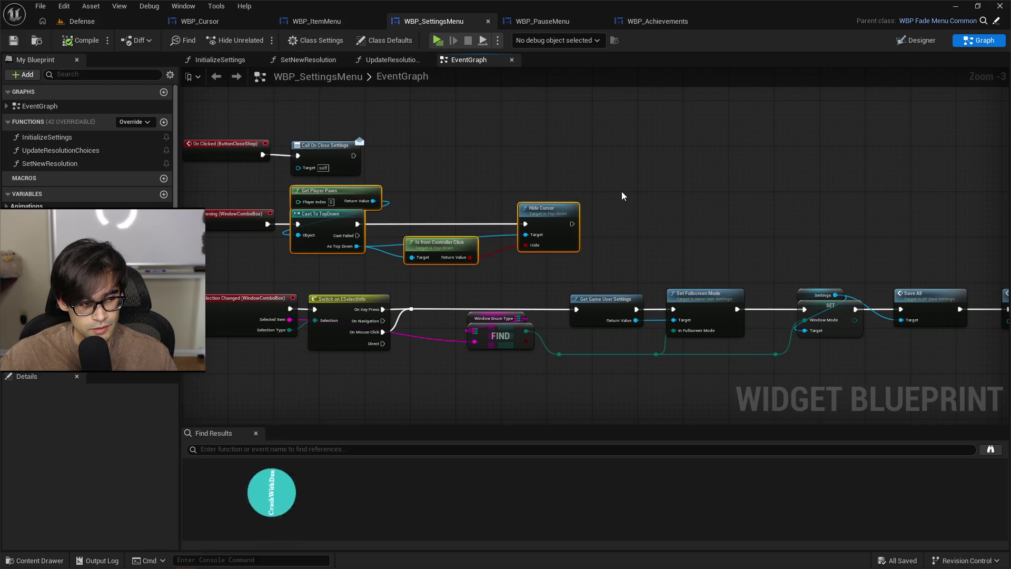
mouse_move(830, 188)
left_mouse_down()
mouse_move(736, 197)
mouse_move(725, 182)
mouse_move(456, 187)
mouse_move(593, 254)
left_mouse_up()
key("ctrl+v")
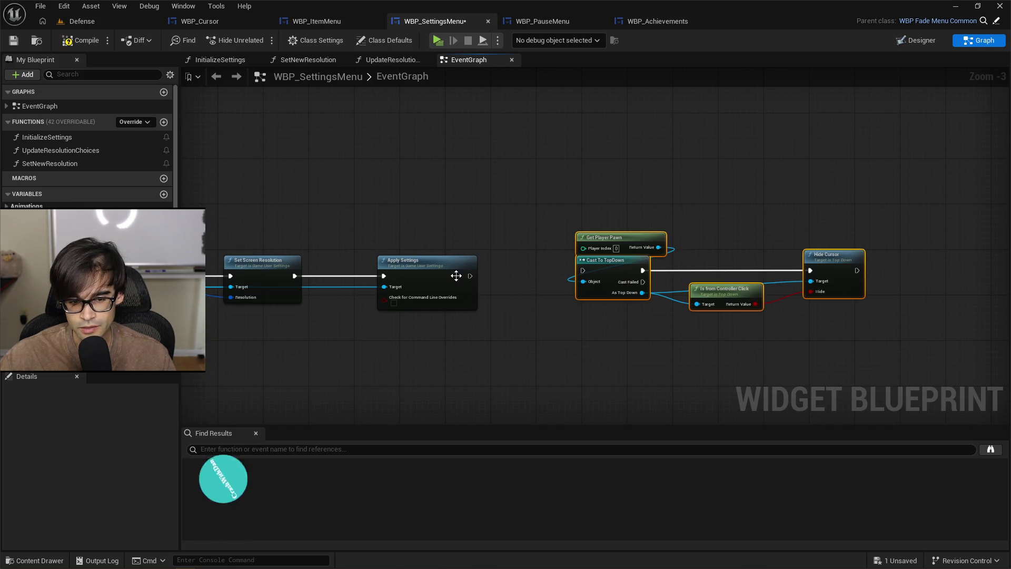
left_click_drag(473, 277, 581, 272)
Step: Delete the Is from Controller Click node, then compile and save WBP_SettingsMenu
left_click(719, 299)
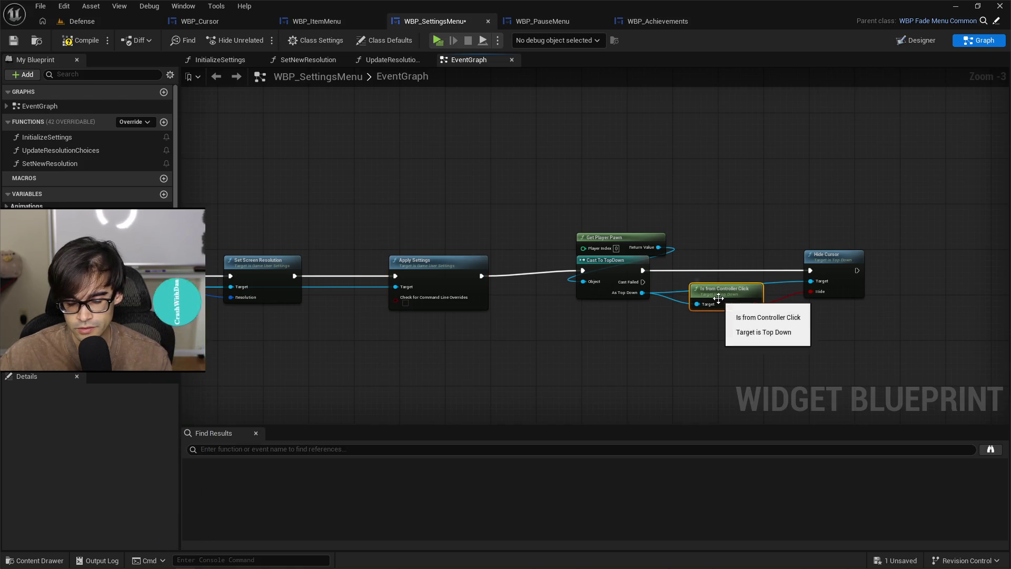
key("Delete")
mouse_move(593, 225)
left_mouse_down()
mouse_move(837, 288)
mouse_move(804, 264)
mouse_move(722, 262)
left_mouse_up()
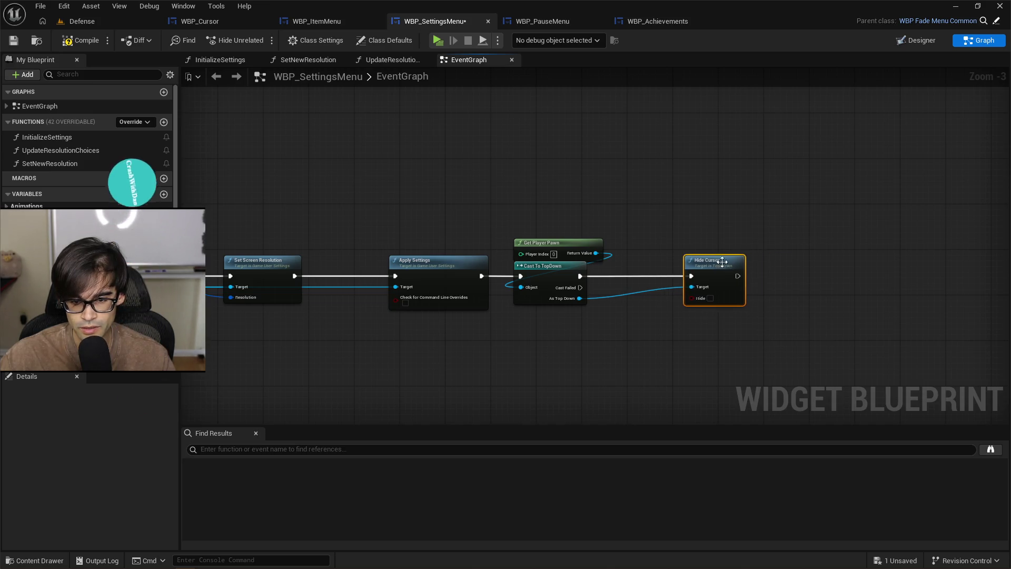
left_click(79, 42)
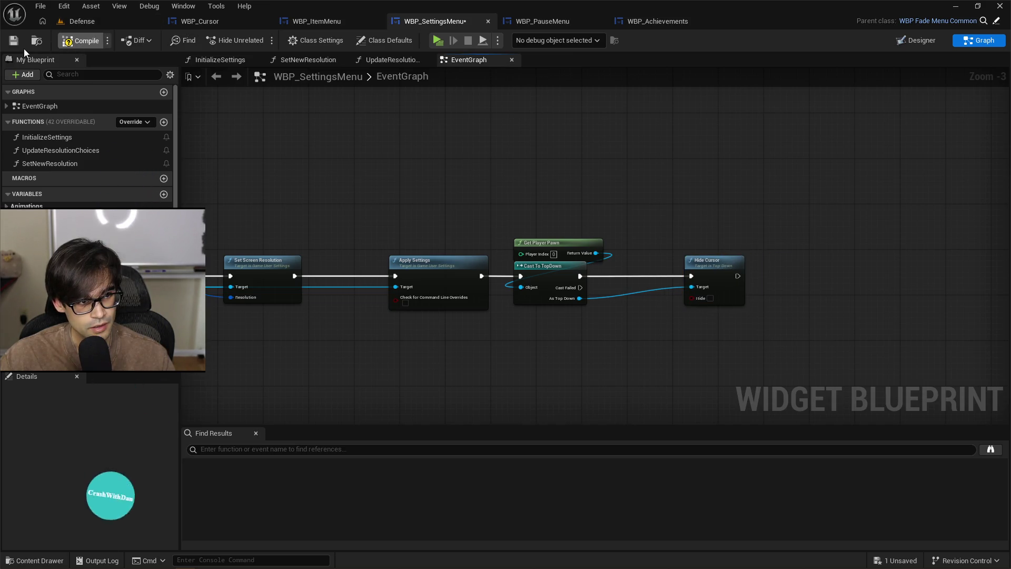
left_click(14, 40)
left_click(79, 23)
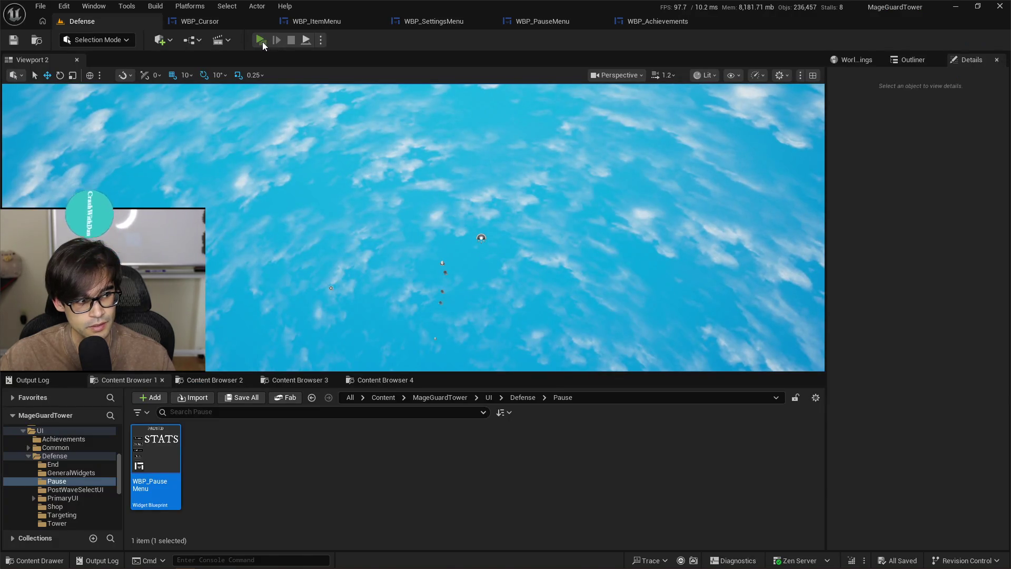
Step: Play-test, open Settings from the pause menu, pick Windowed for WINDOW, and stop
left_click(261, 41)
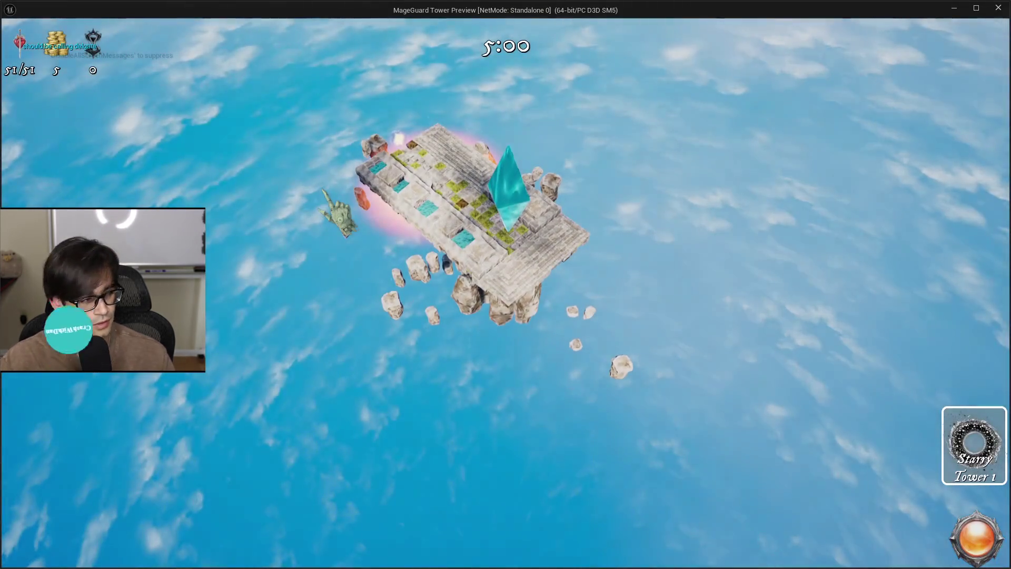
key("Escape")
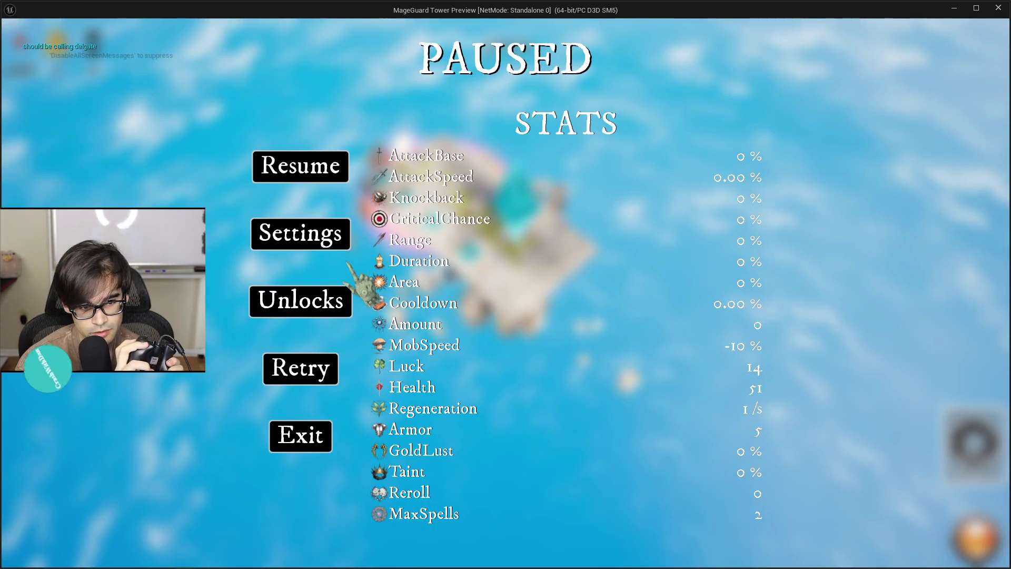
left_click(337, 247)
left_click(447, 280)
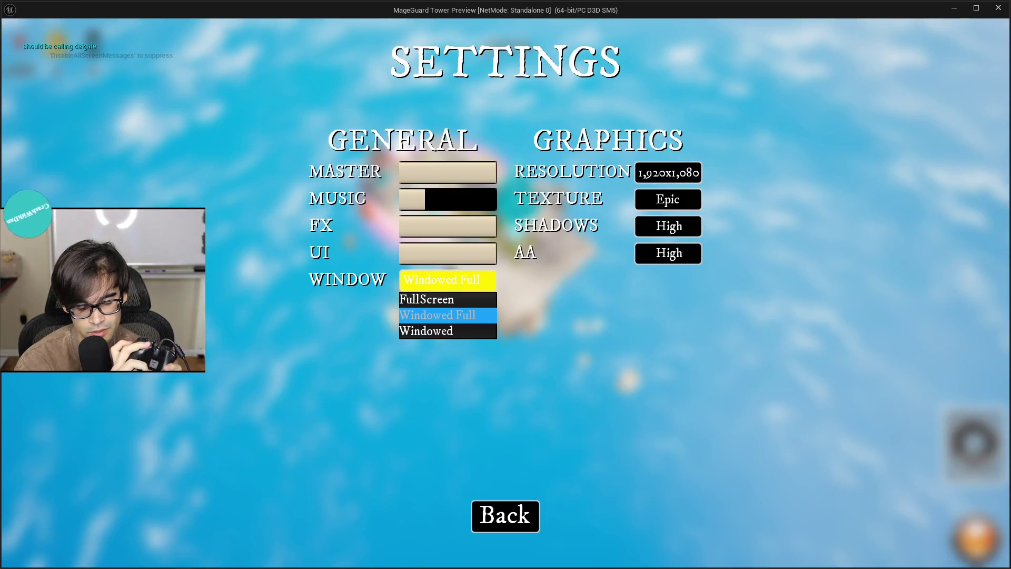
left_click(426, 330)
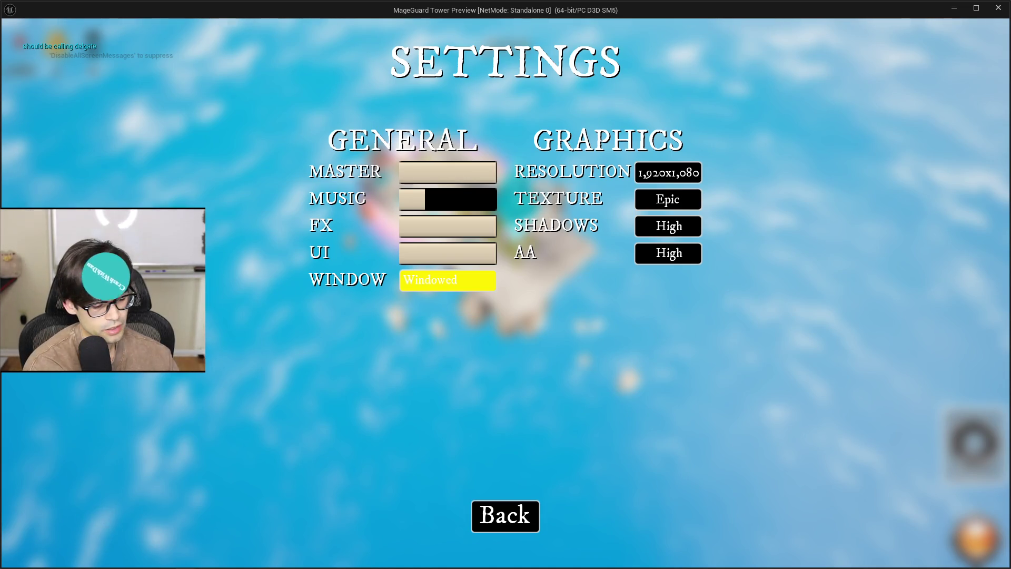
key("Escape")
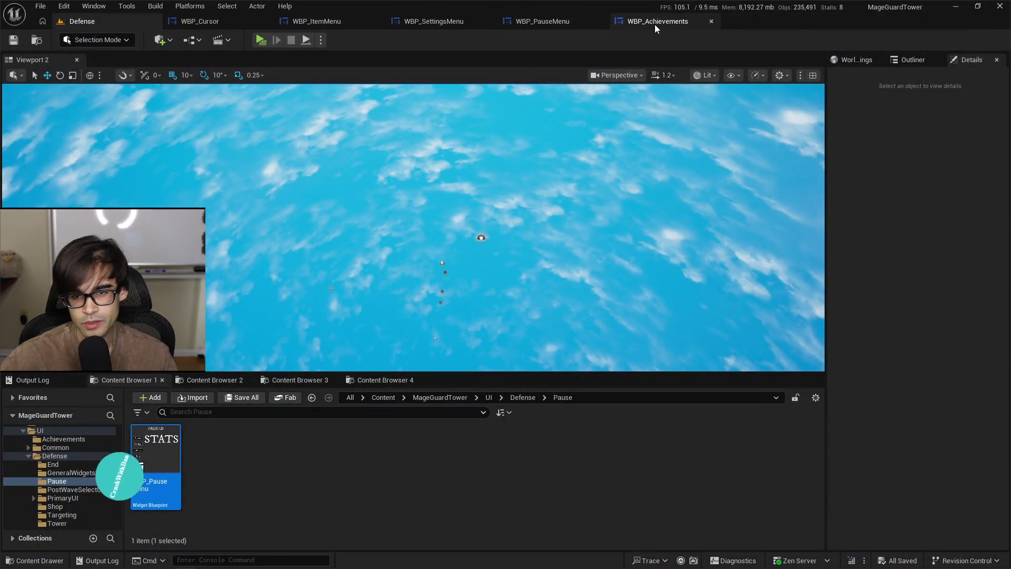
Step: Add a Print String node after Hide Cursor in WBP_SettingsMenu's event graph
left_click(655, 24)
left_click(547, 21)
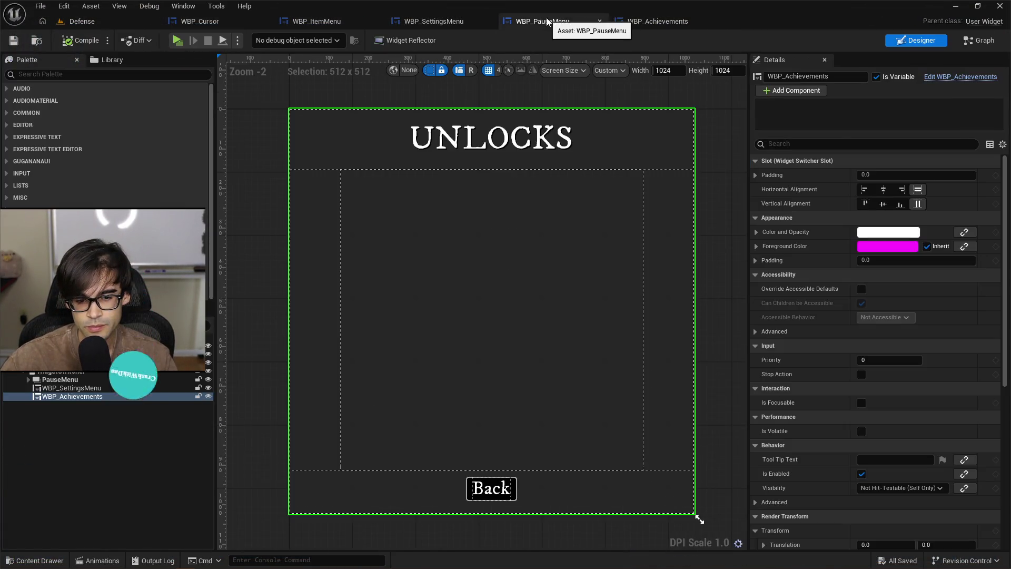
left_click(440, 21)
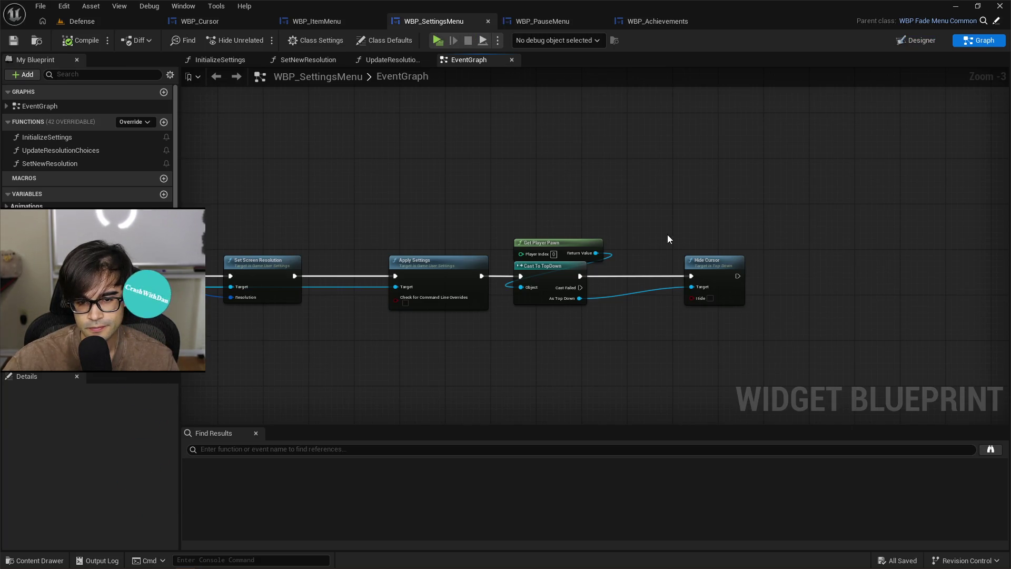
left_click_drag(722, 270, 694, 272)
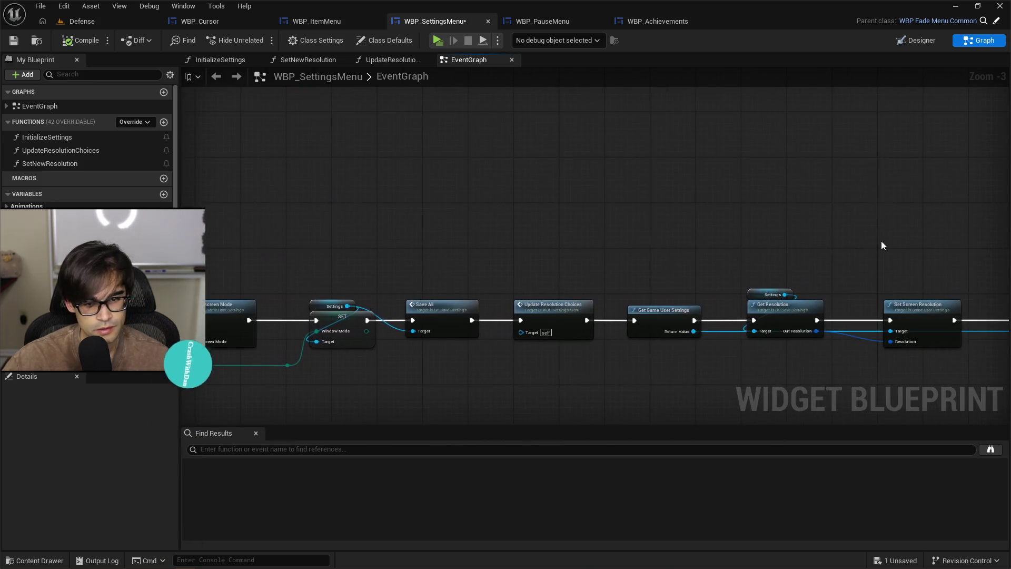
left_click_drag(644, 284, 728, 264)
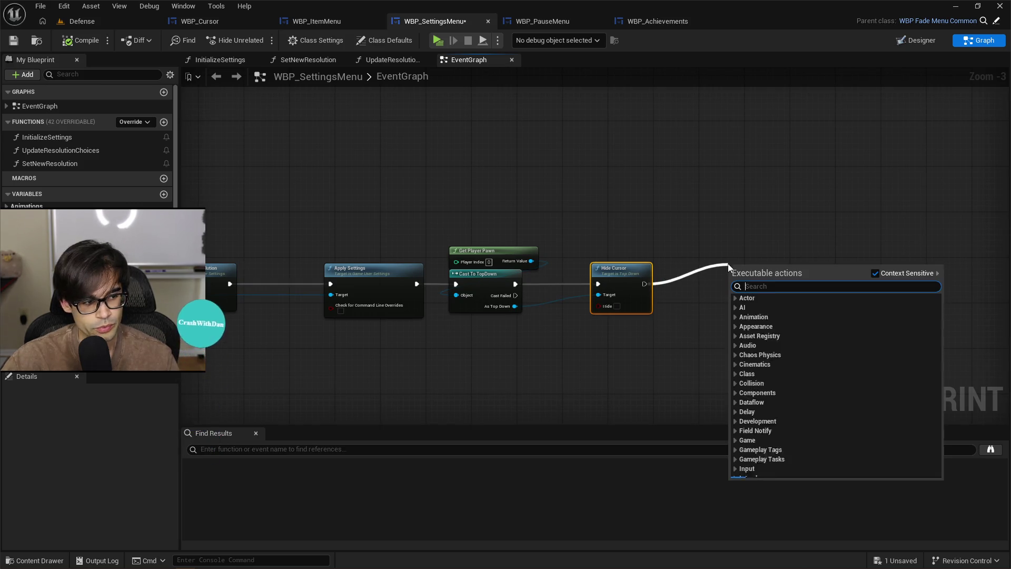
key("Escape")
left_click(728, 263)
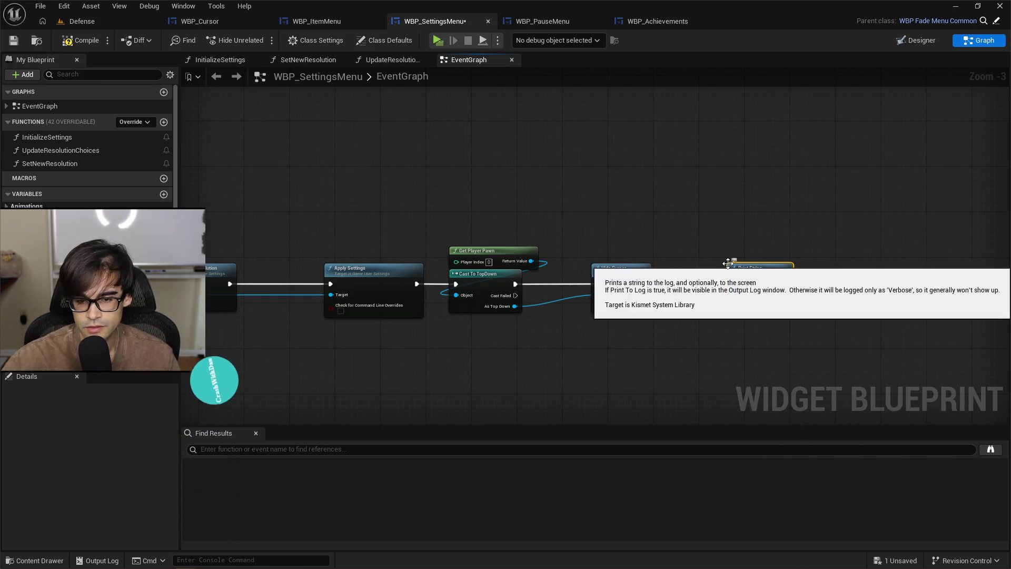
Step: Set the Print String message to "Are we hitting this statement?"
scroll(749, 273, "up", 2)
left_click_drag(749, 273, 722, 273)
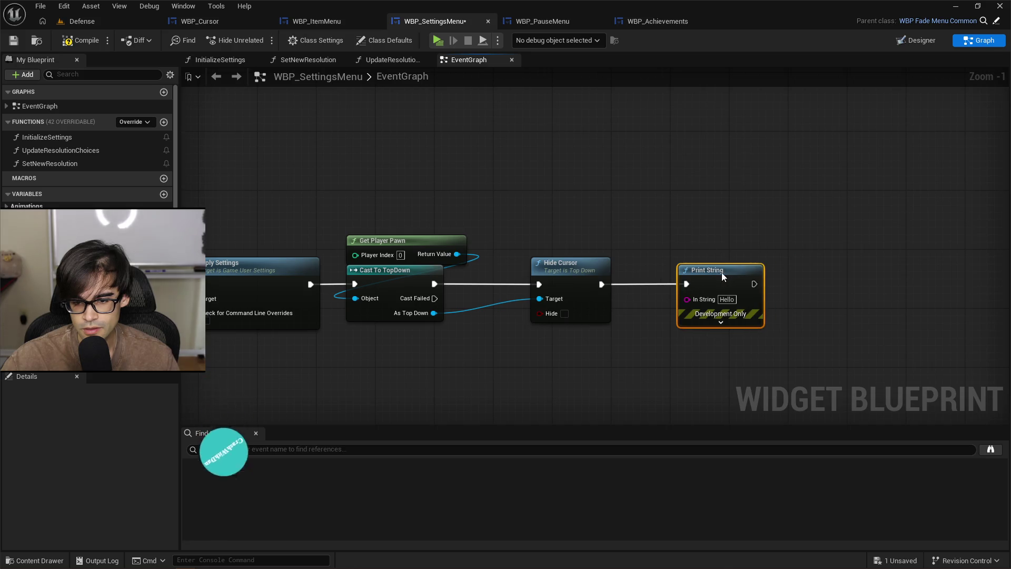
left_click(734, 303)
type("Are we hitting this ")
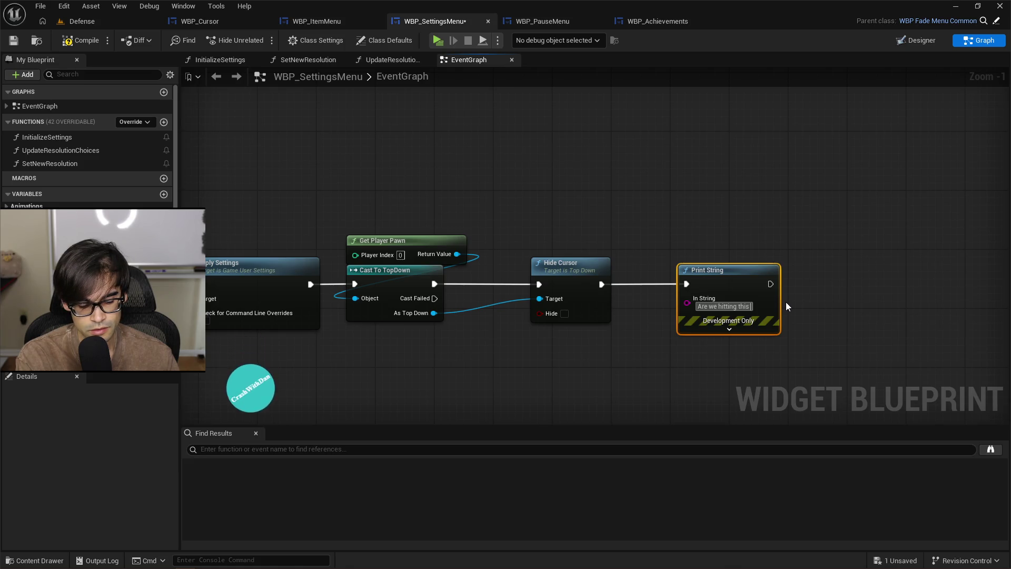
type("statement?")
key("Return")
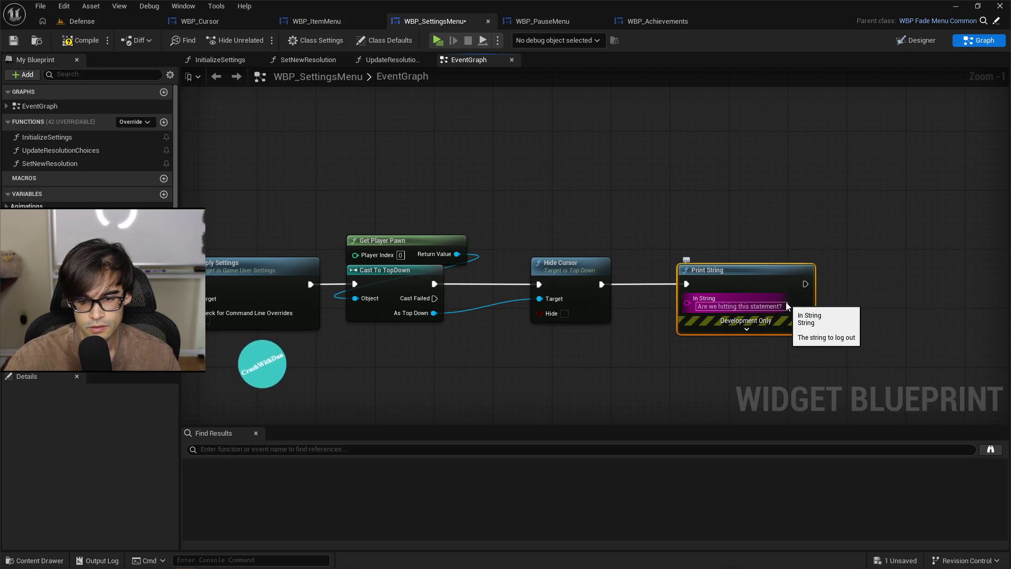
Step: Play-test the Defense level and switch the Settings WINDOW option to Windowed
left_click(86, 21)
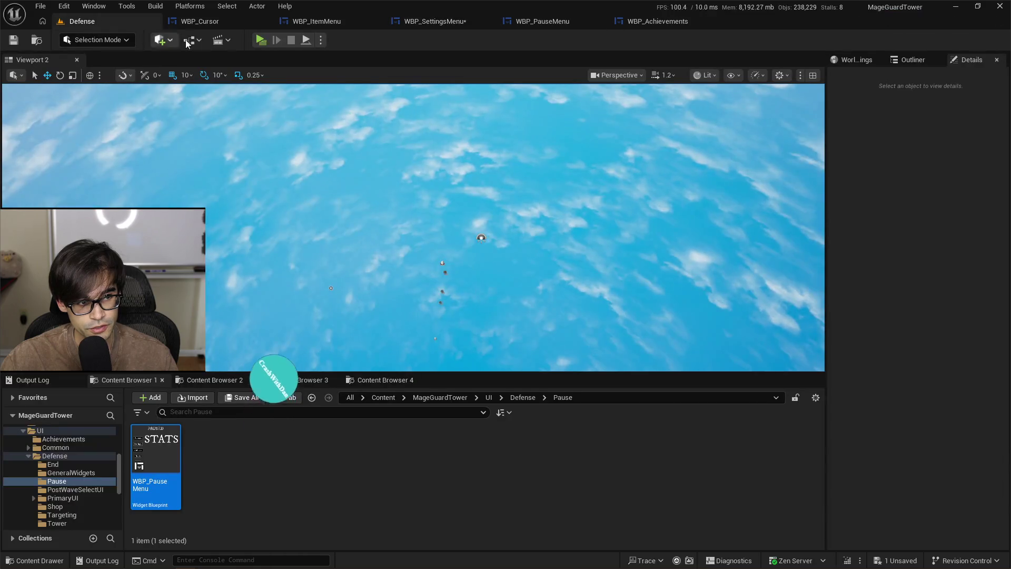
left_click(259, 41)
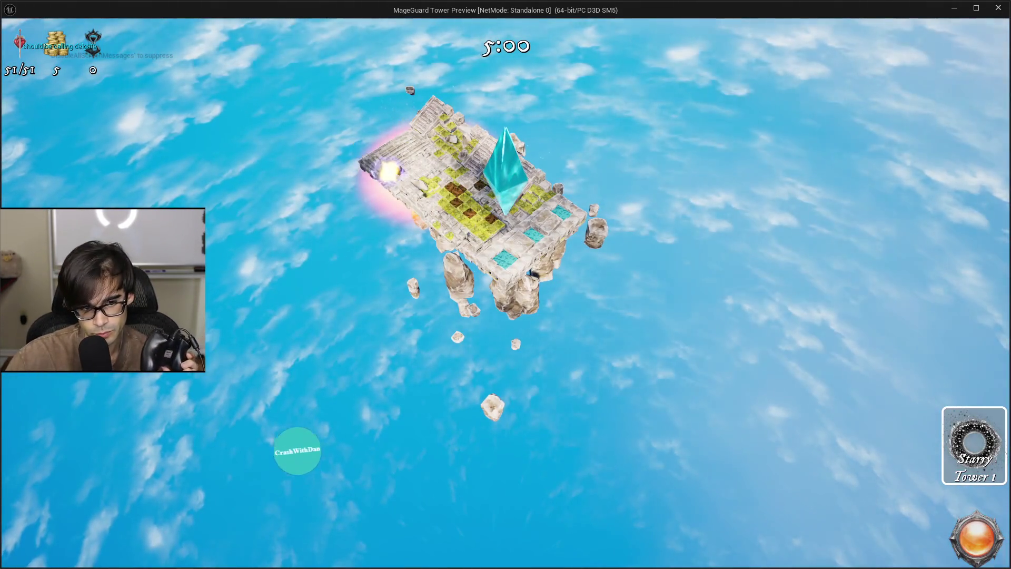
key("Escape")
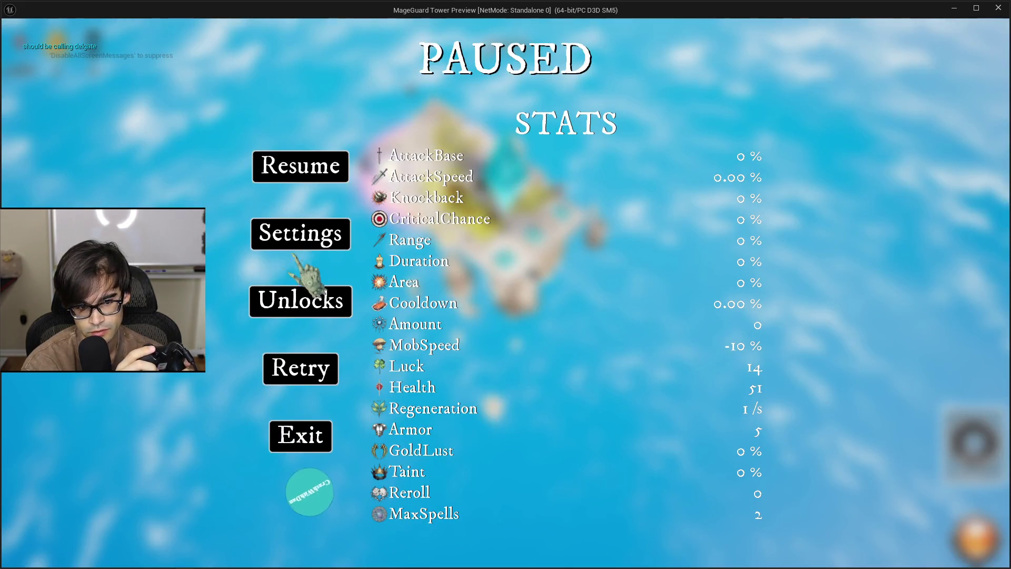
left_click(288, 245)
left_click(448, 281)
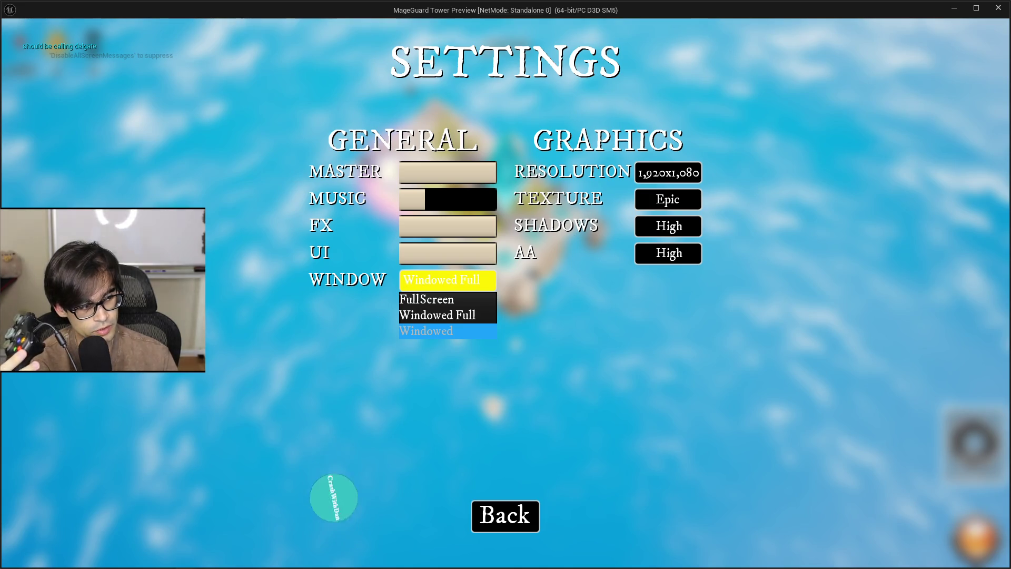
key("Return")
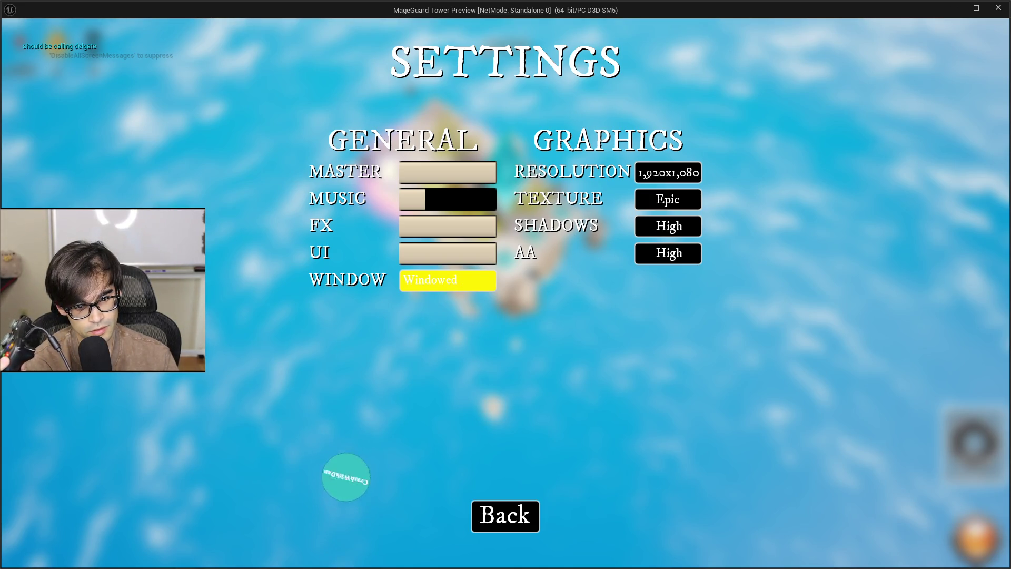